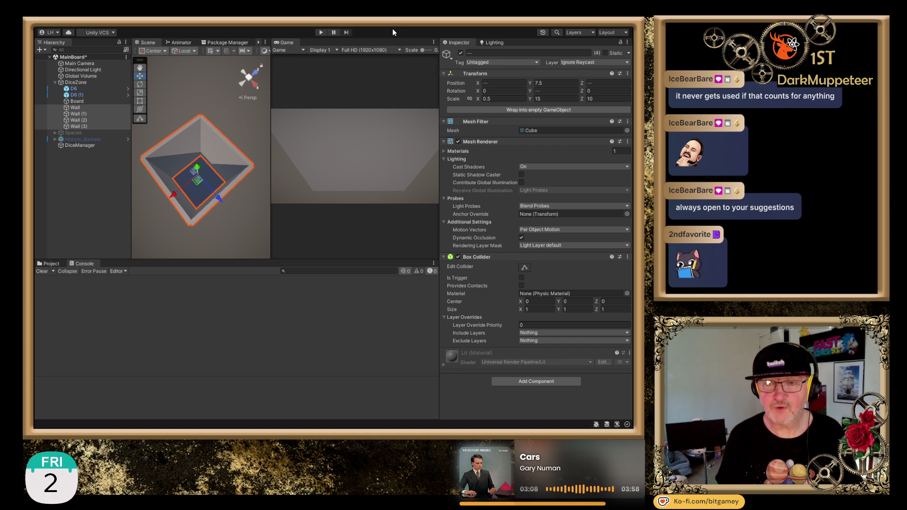
Orbit the view to look down into the walled dice tray.
scroll(223, 208, up, 2)
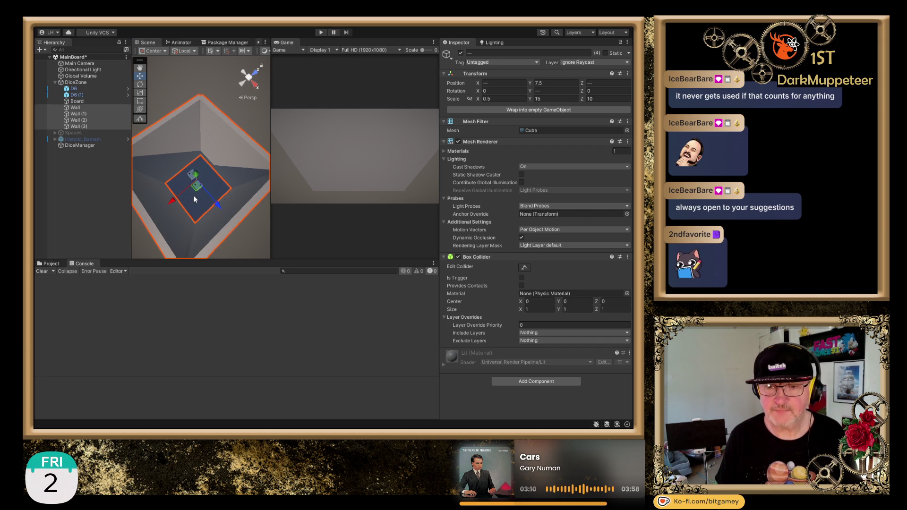
drag(210, 212, 214, 151)
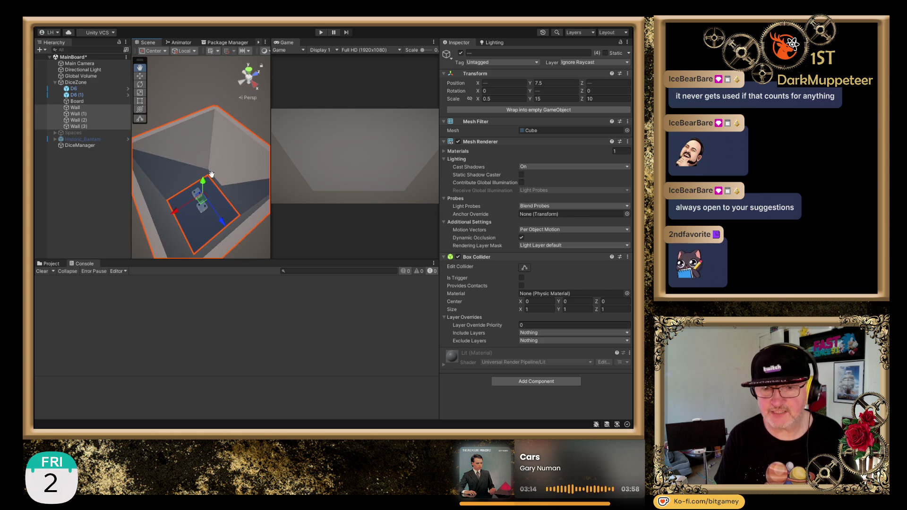
mouse_move(220, 120)
mouse_down()
mouse_move(214, 111)
mouse_move(190, 132)
mouse_up()
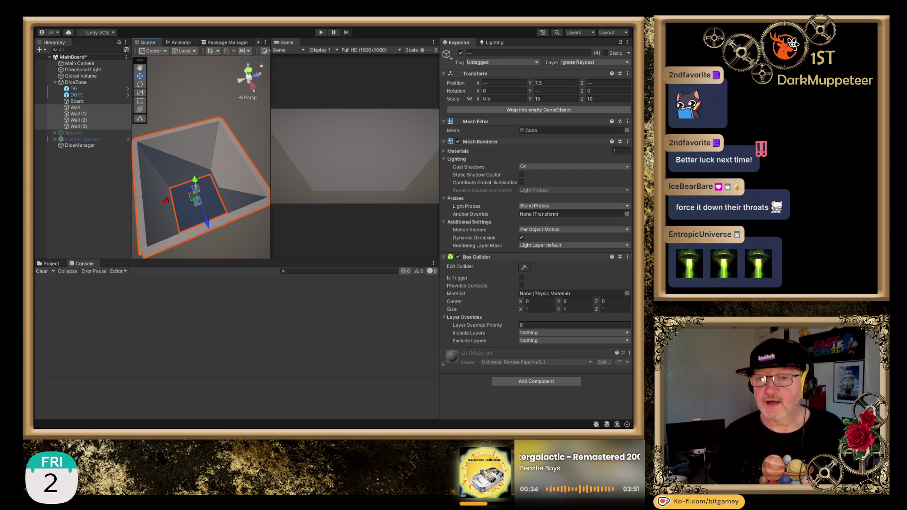
Open and select the BG_Materials folder in the Project tab's Assets tree.
click(51, 264)
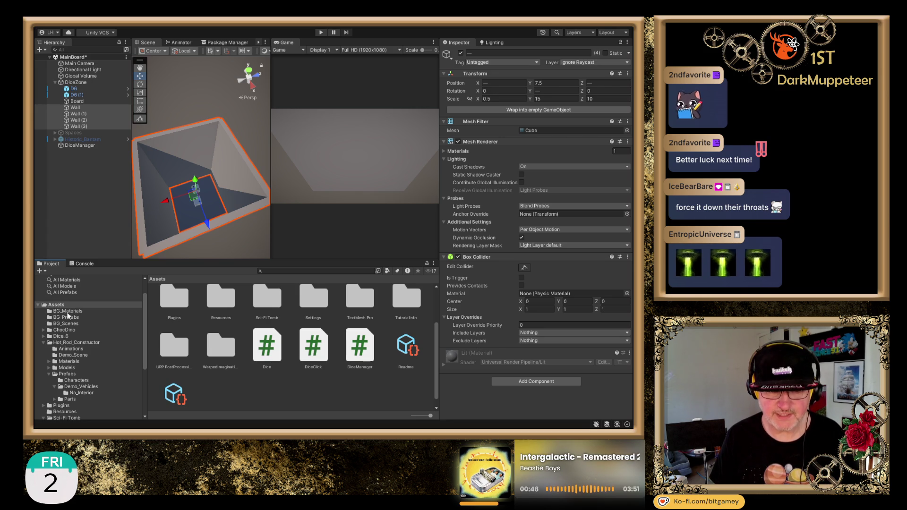
click(73, 311)
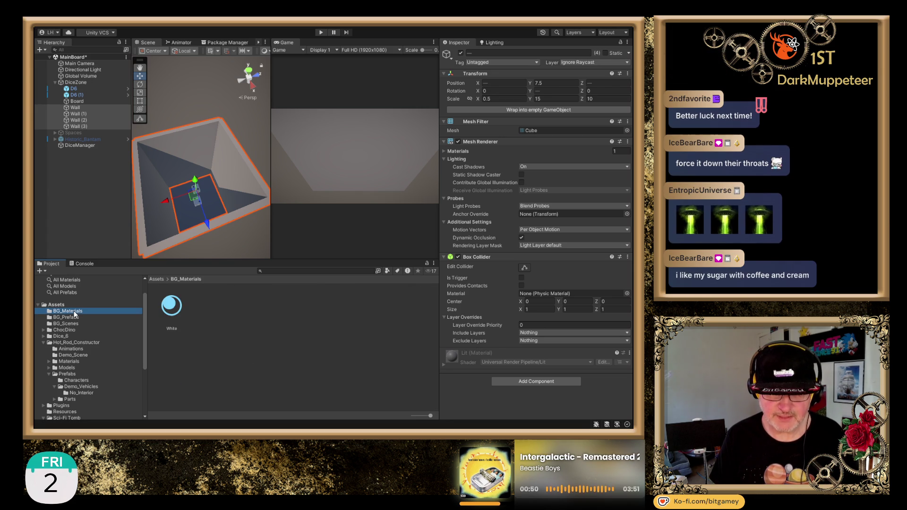
click(228, 366)
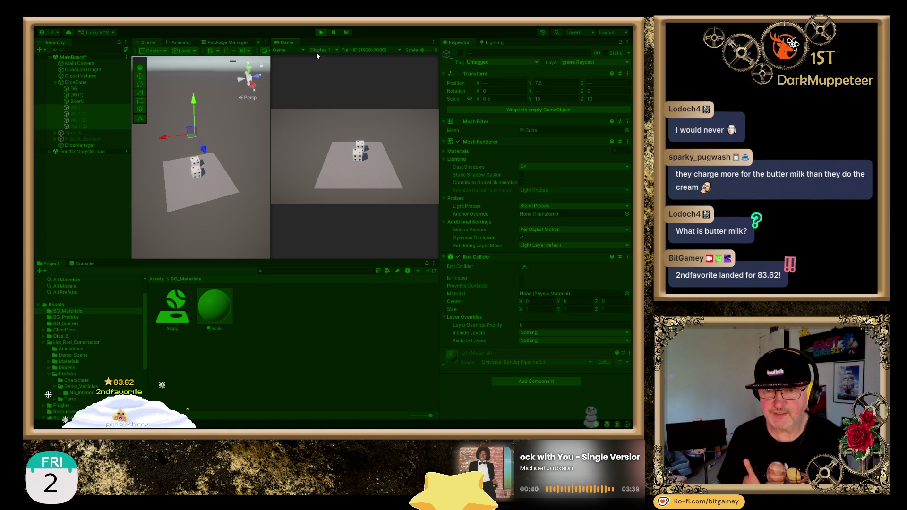
Stop and restart Play mode, then view the Console's logged dice rolls.
click(320, 32)
click(321, 33)
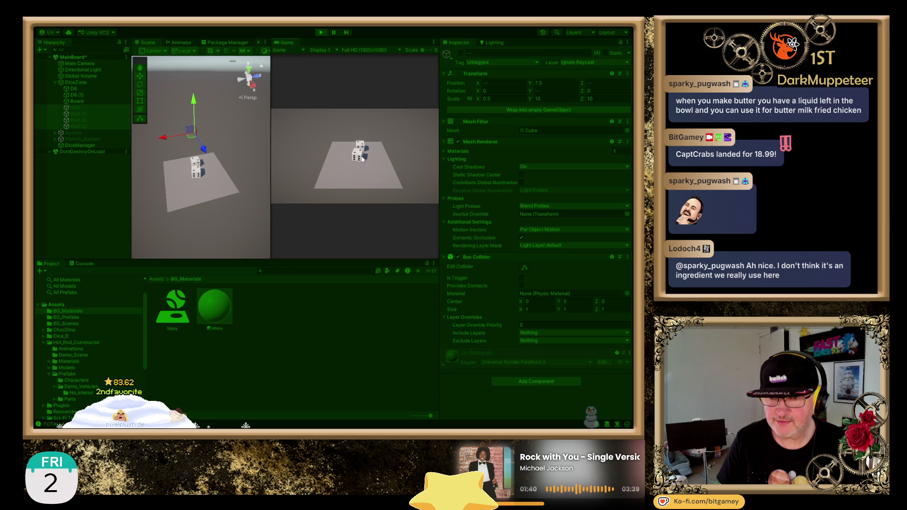
click(85, 263)
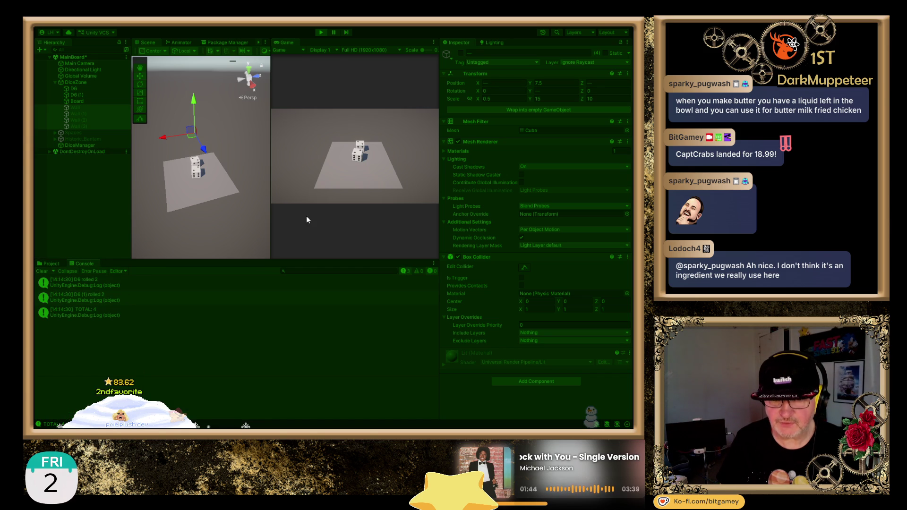
Roll the dice twice, then switch the Scene view to Top view.
click(358, 157)
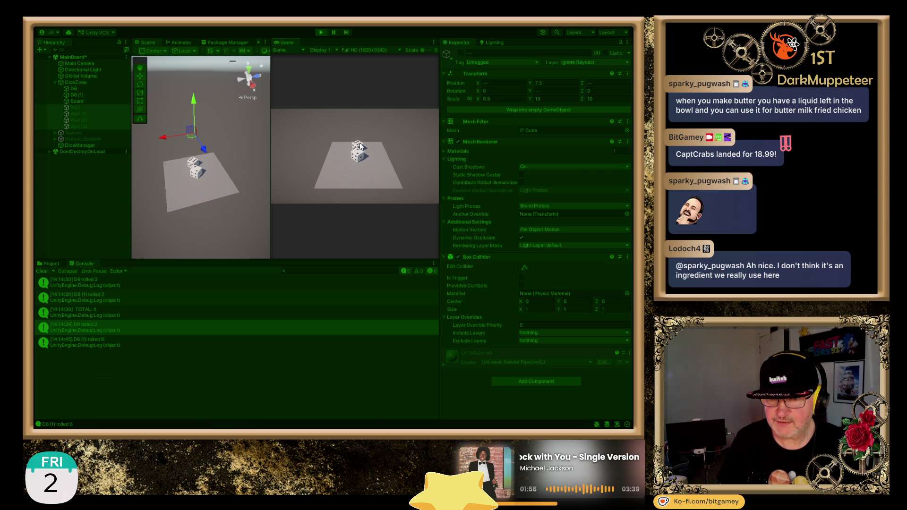
click(358, 147)
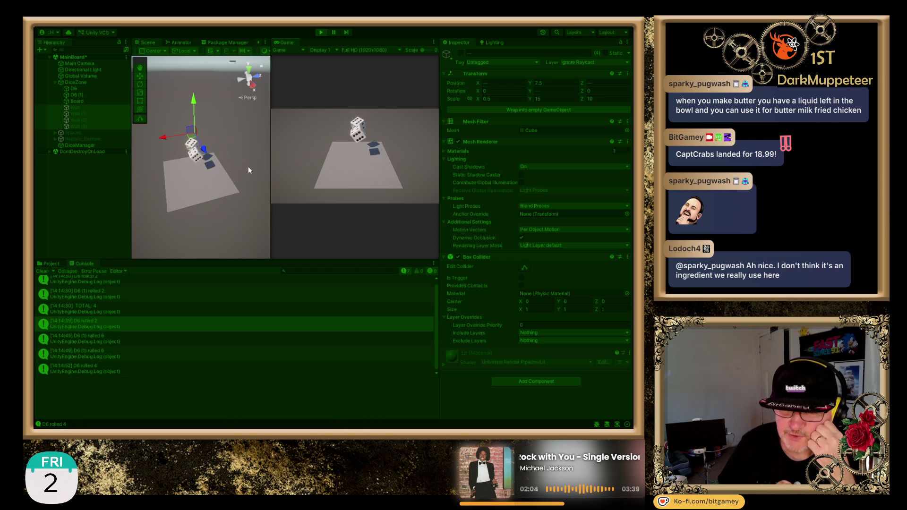
scroll(253, 169, up, 3)
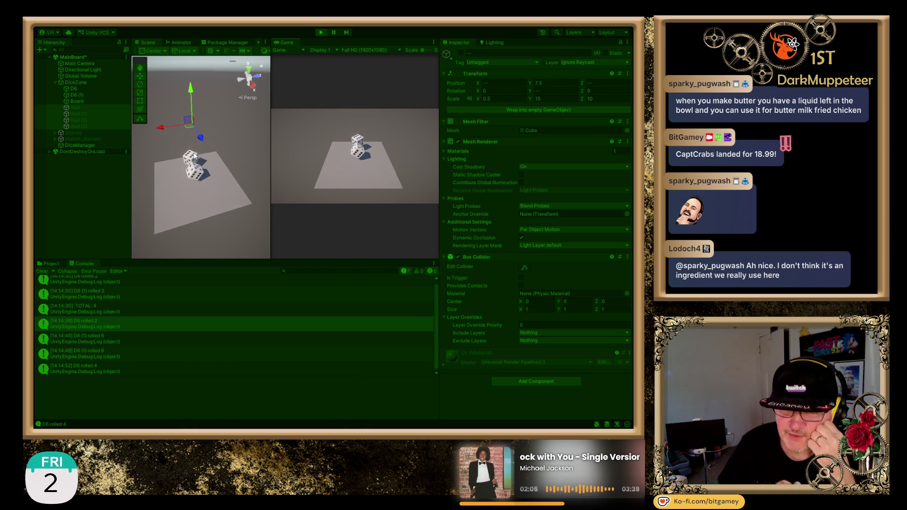
click(248, 72)
Re-roll the dice four more times, then end the play session.
click(359, 152)
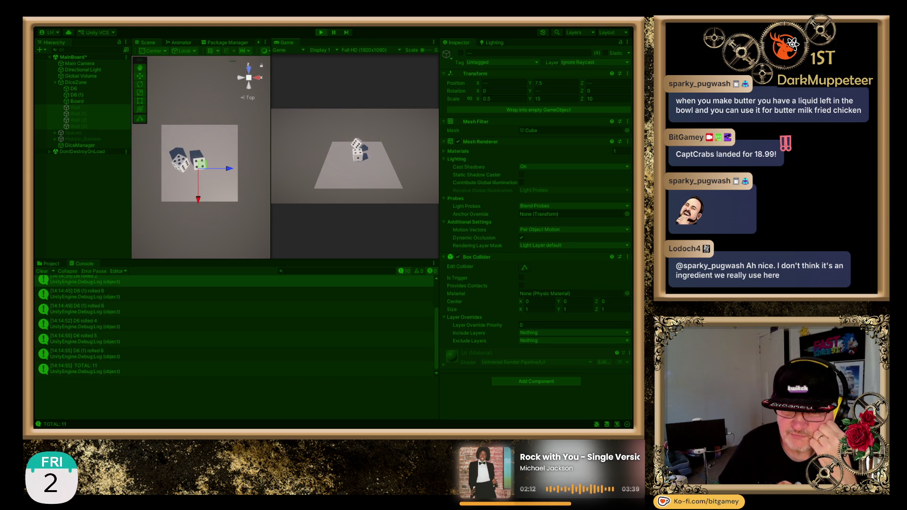
click(359, 159)
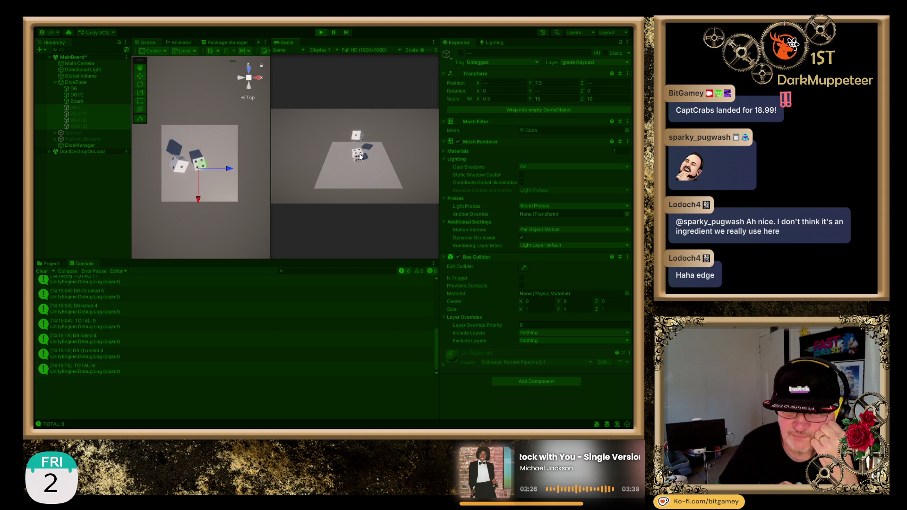
click(361, 156)
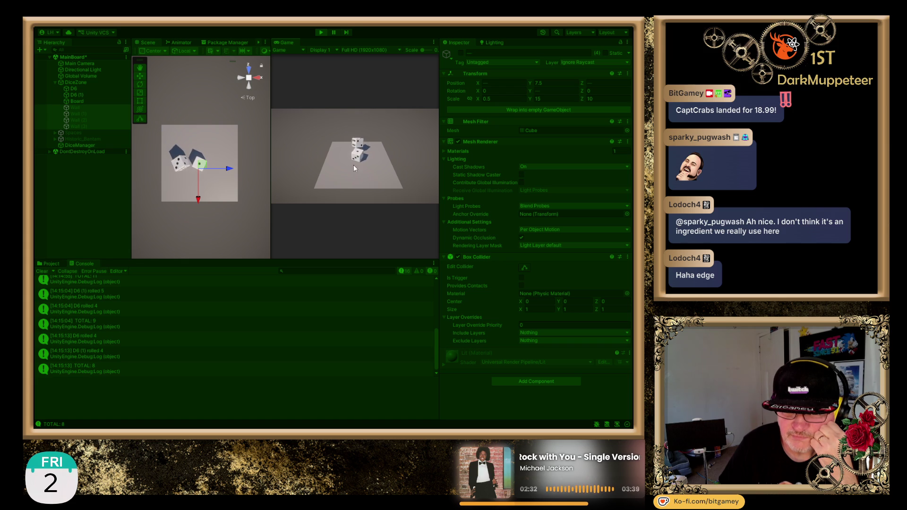
click(360, 158)
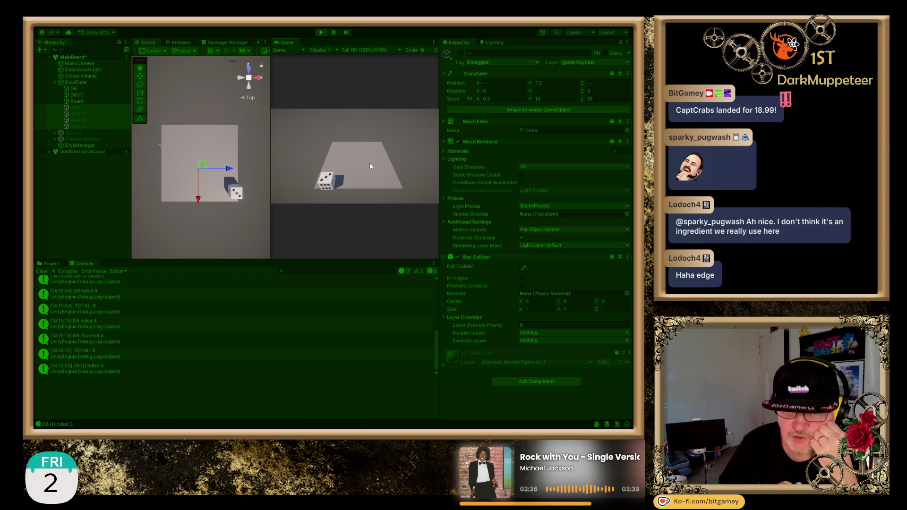
click(319, 31)
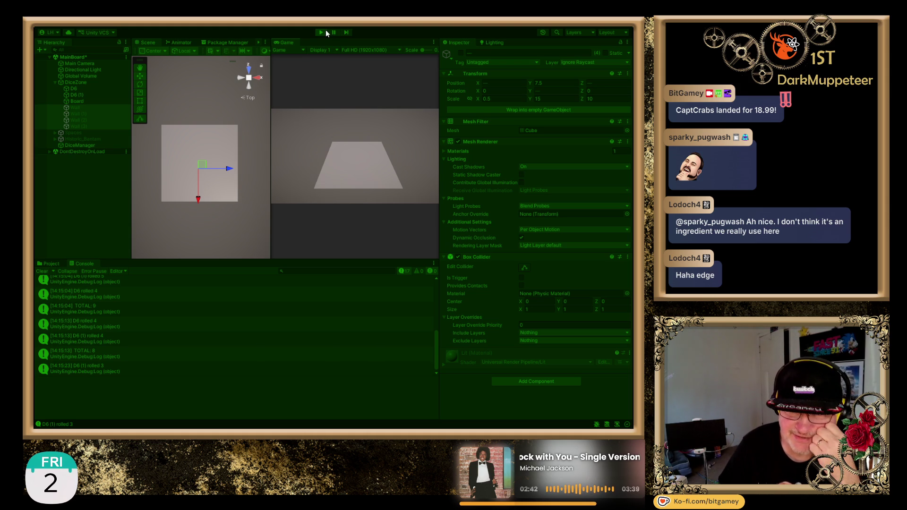
Leave Play mode to return the editor to edit mode.
click(321, 30)
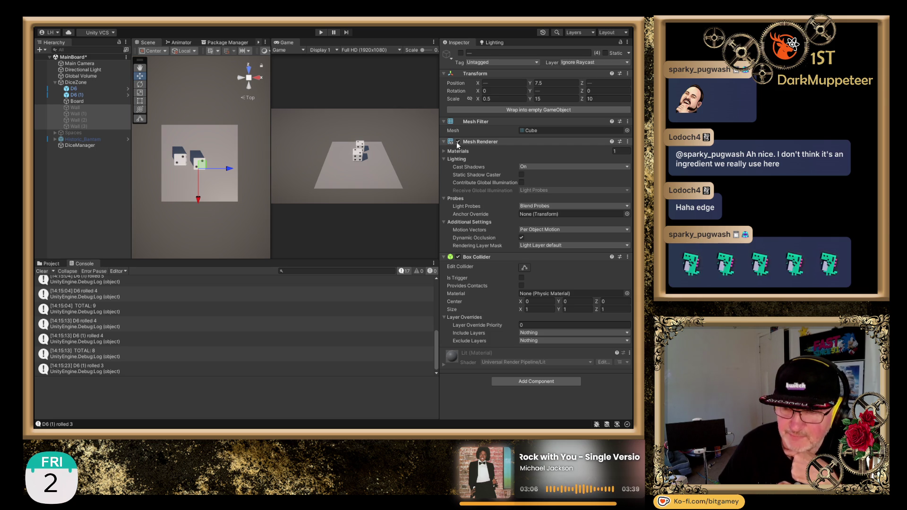
Re-enable the four walls as invisible colliders, deselect them, and enter Play mode.
click(460, 53)
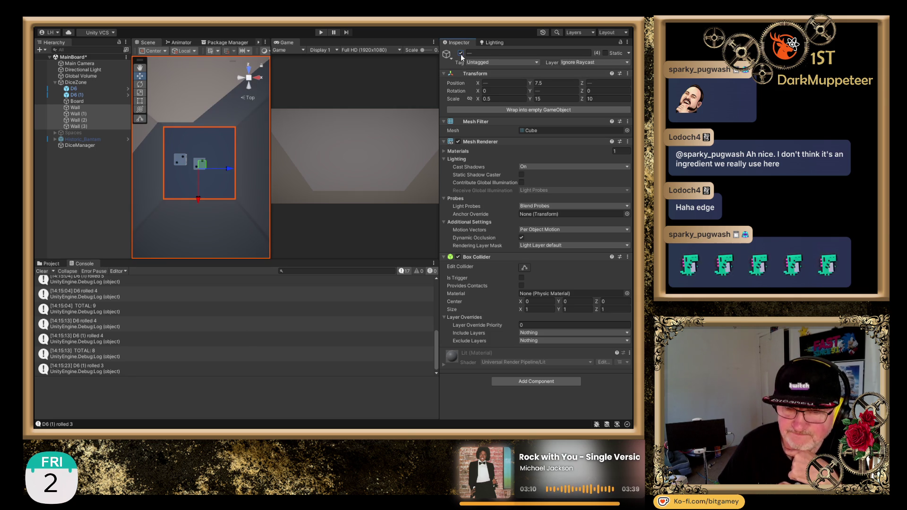
click(458, 141)
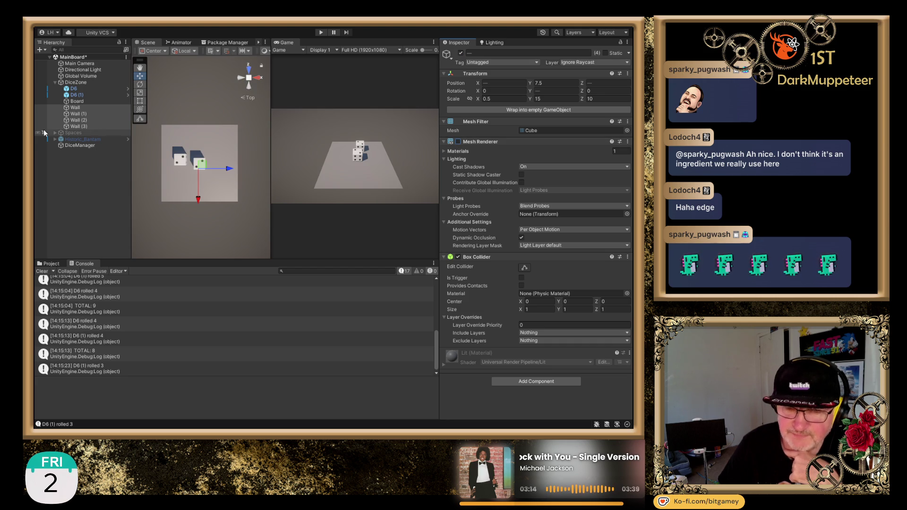
click(63, 167)
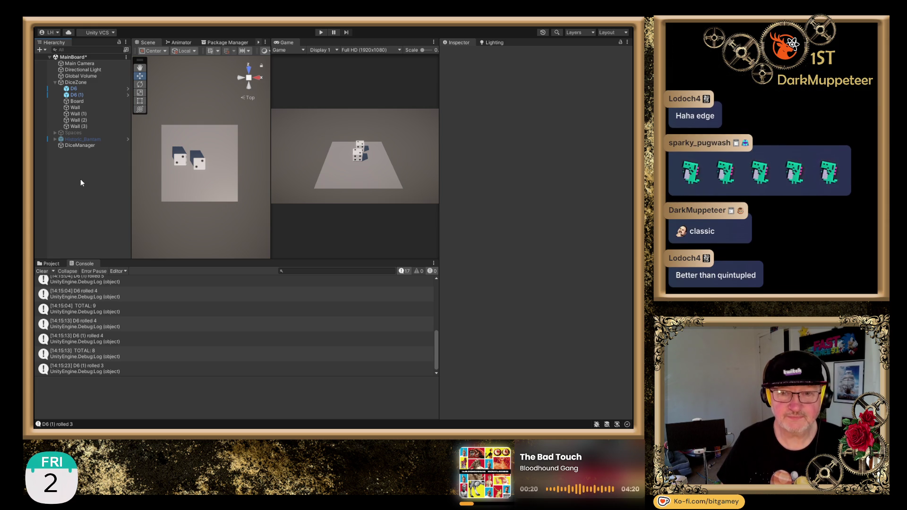
click(320, 32)
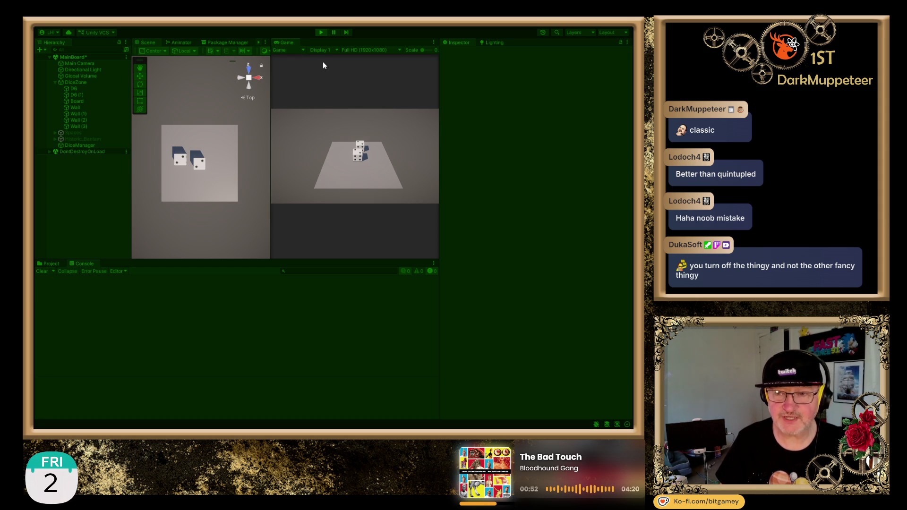
Throw the dice seventeen times, logging totals such as 5 and 12 within the walls.
click(359, 154)
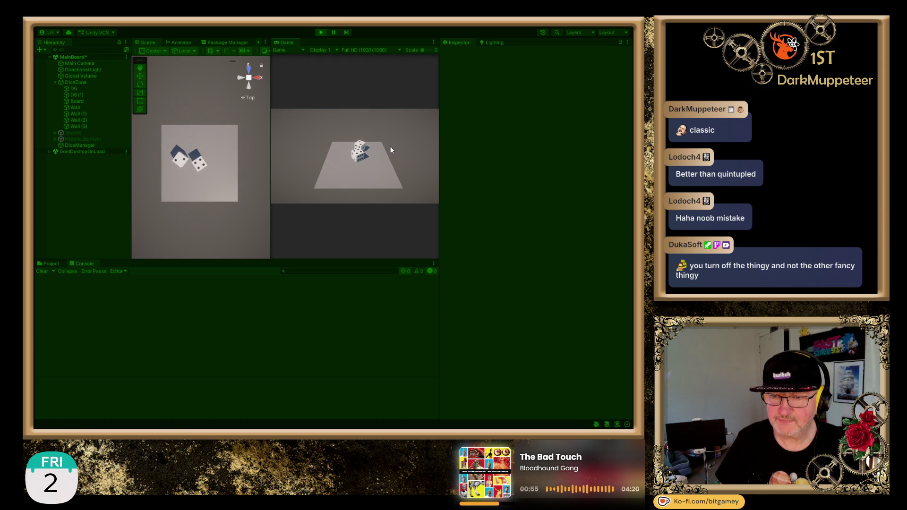
click(361, 148)
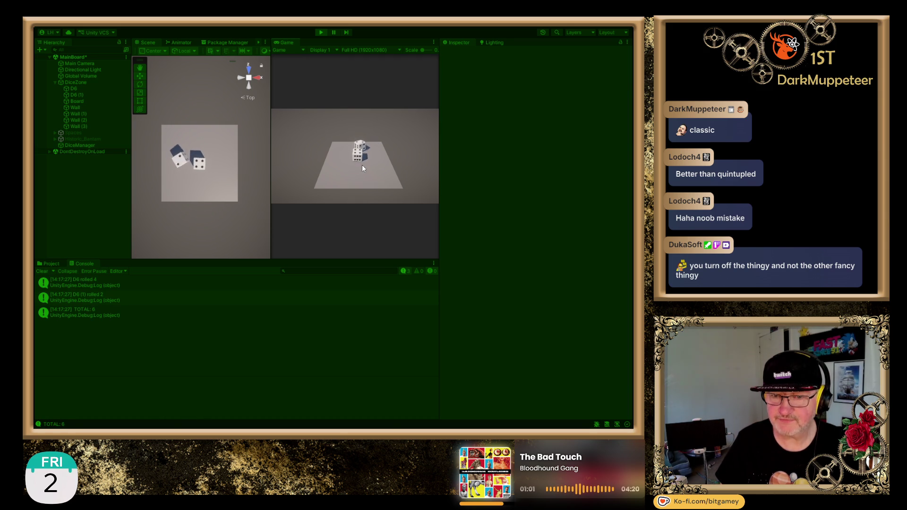
click(359, 153)
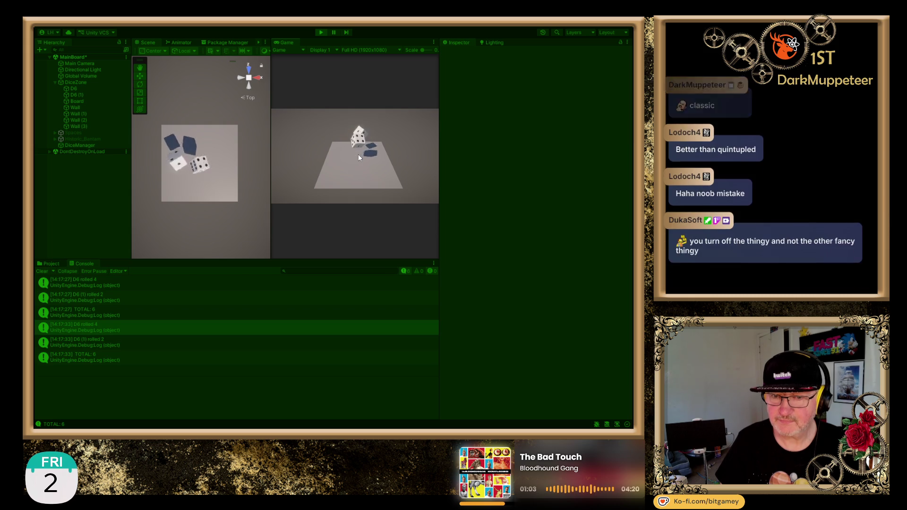
click(355, 152)
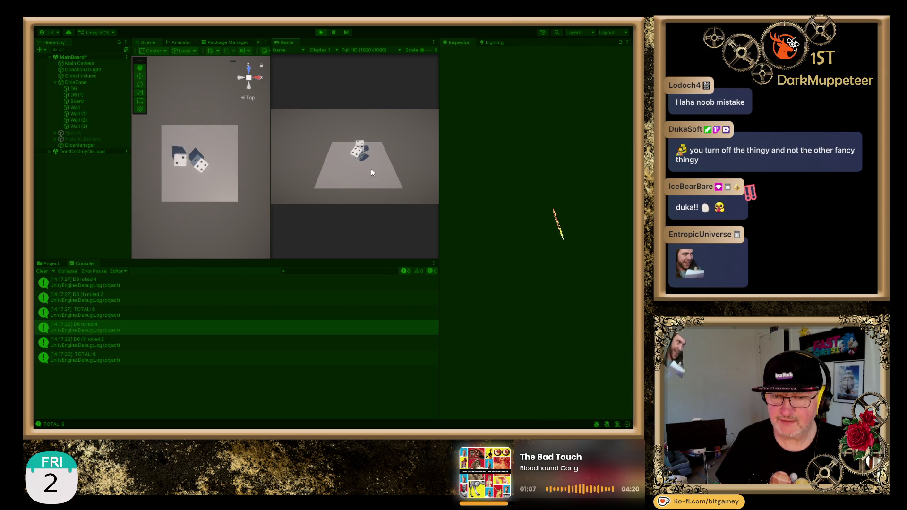
click(355, 152)
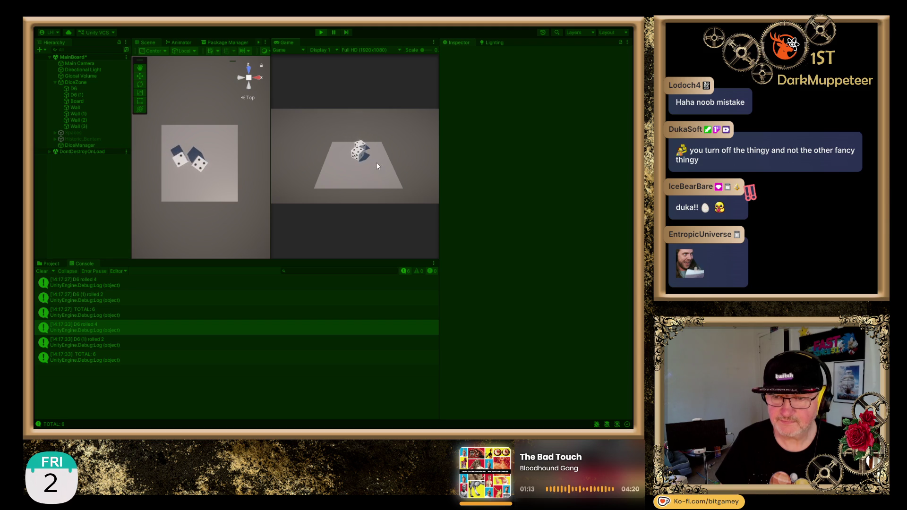
click(358, 155)
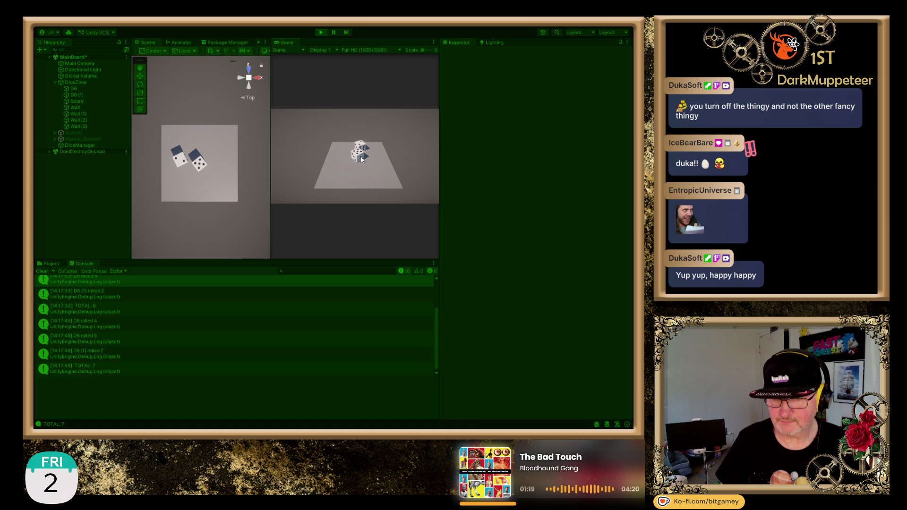
click(361, 158)
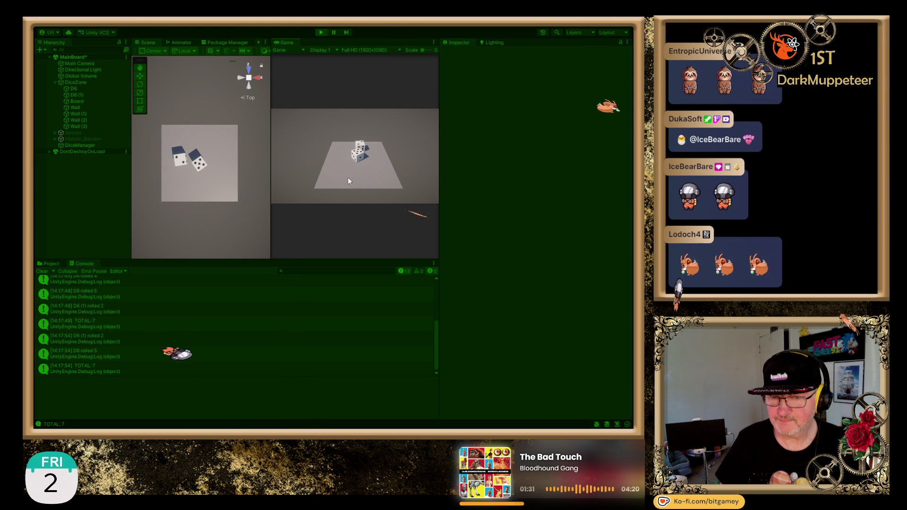
click(360, 154)
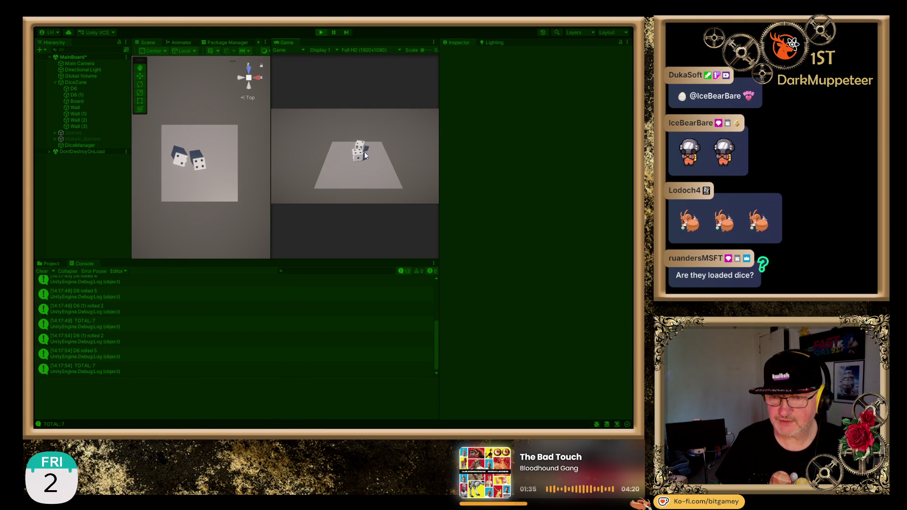
click(359, 152)
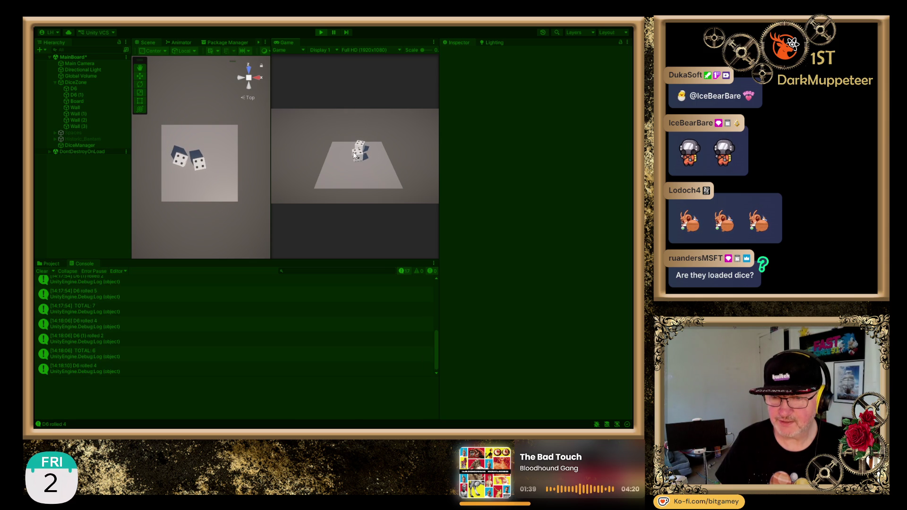
click(358, 156)
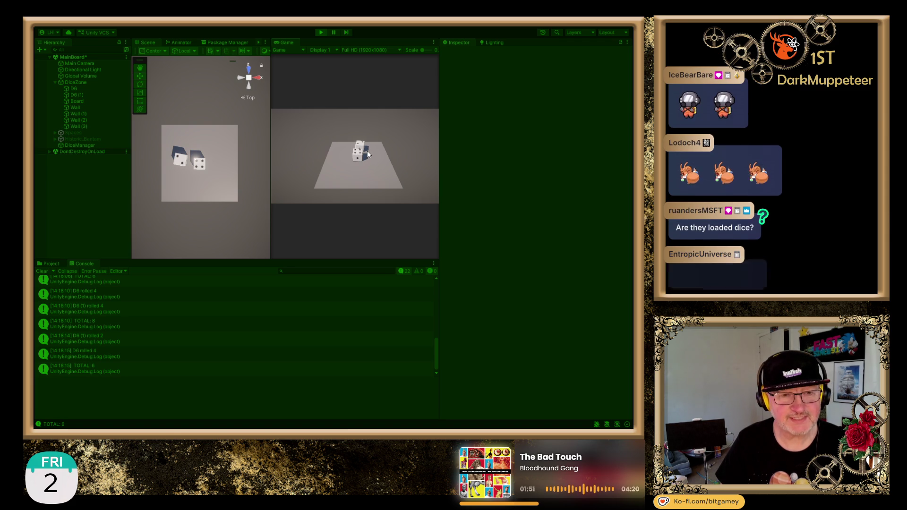
click(363, 157)
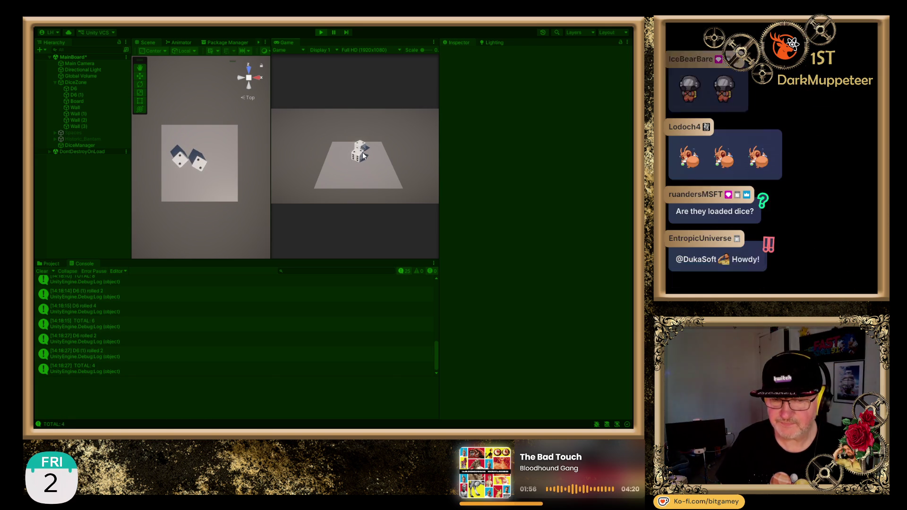
click(360, 154)
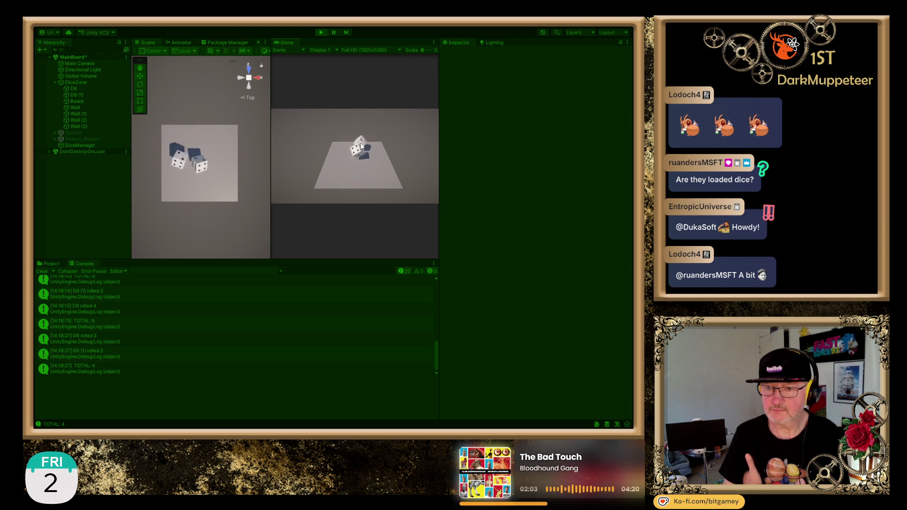
click(361, 146)
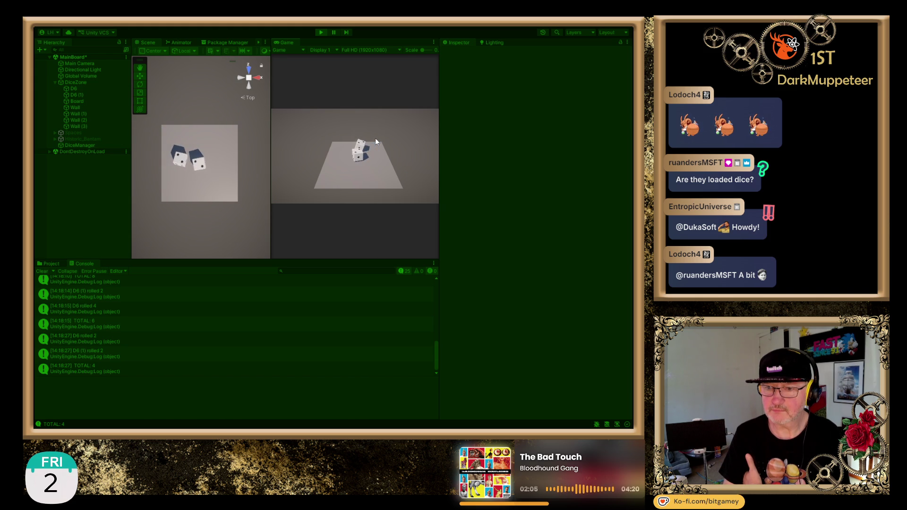
click(358, 157)
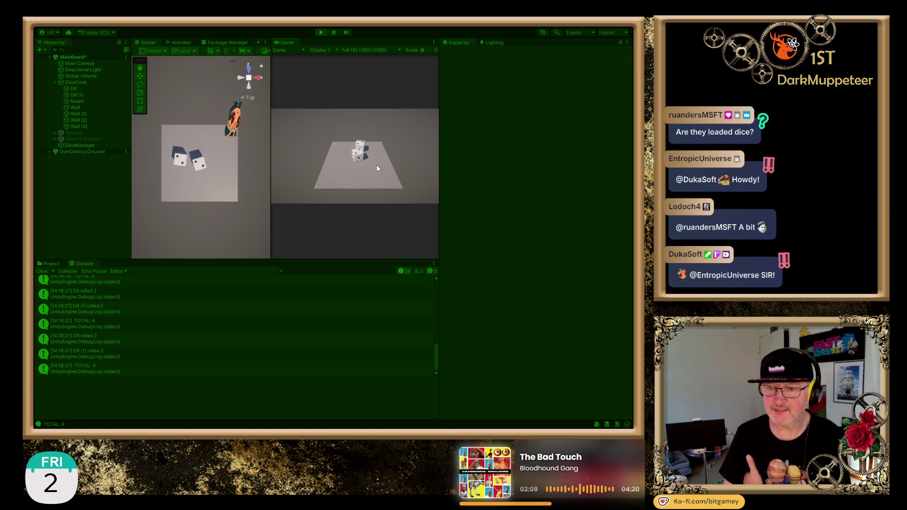
click(353, 152)
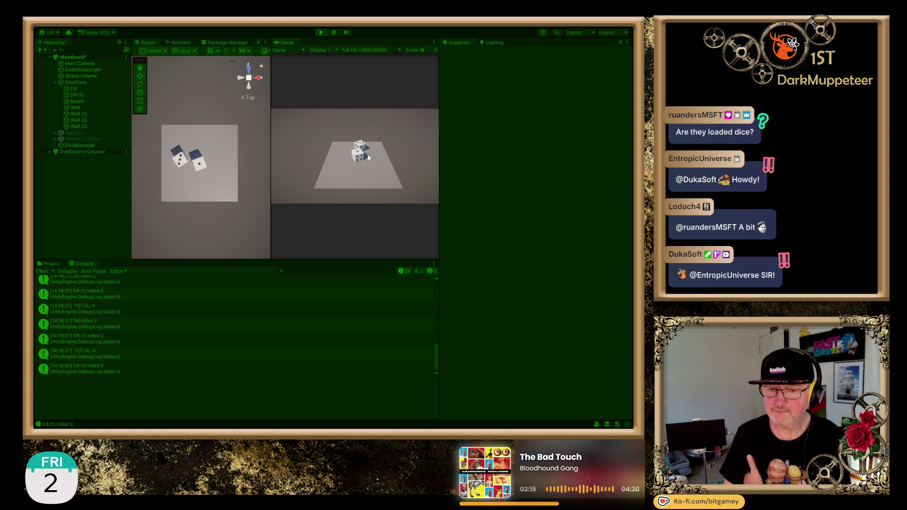
click(358, 154)
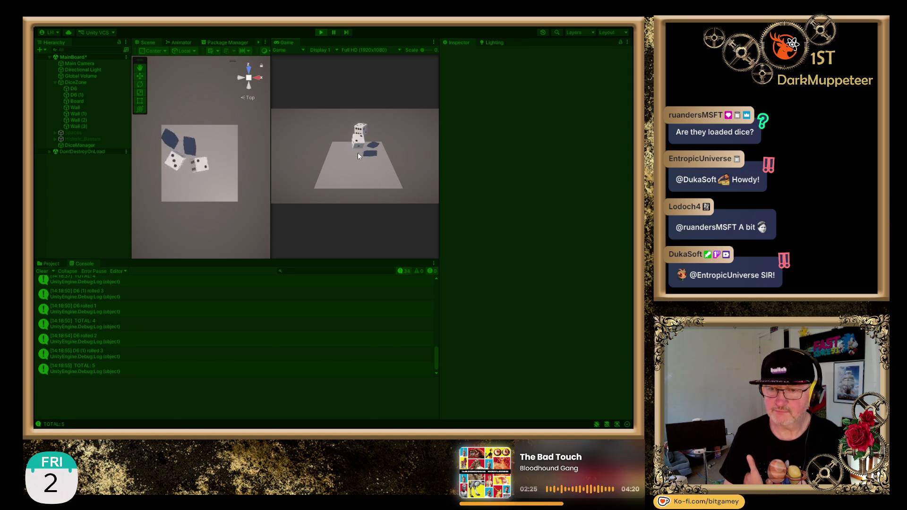
click(355, 162)
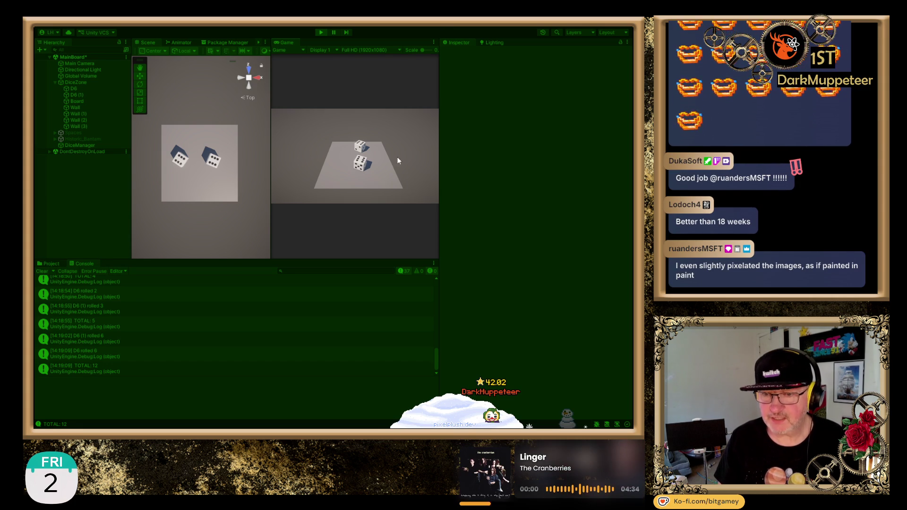
Re-throw the dice four times, ending on 5 and 6 for a total of 11.
click(361, 147)
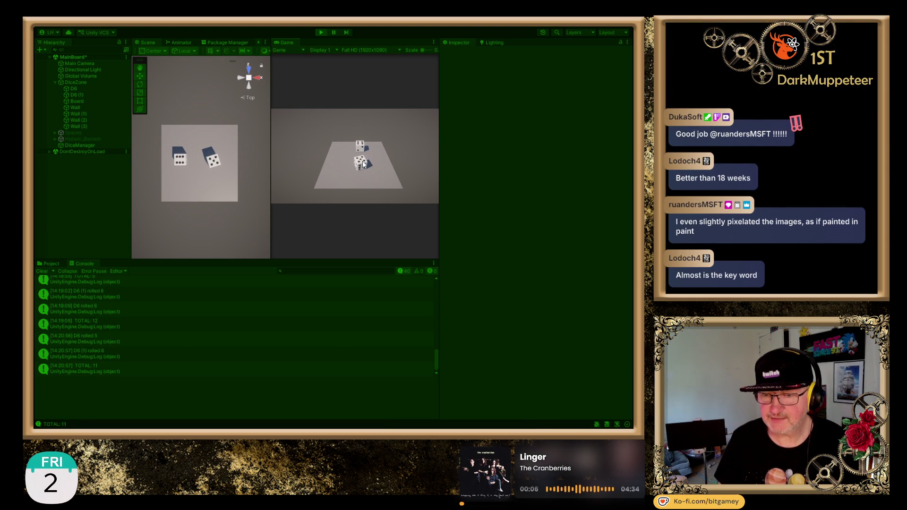
click(360, 146)
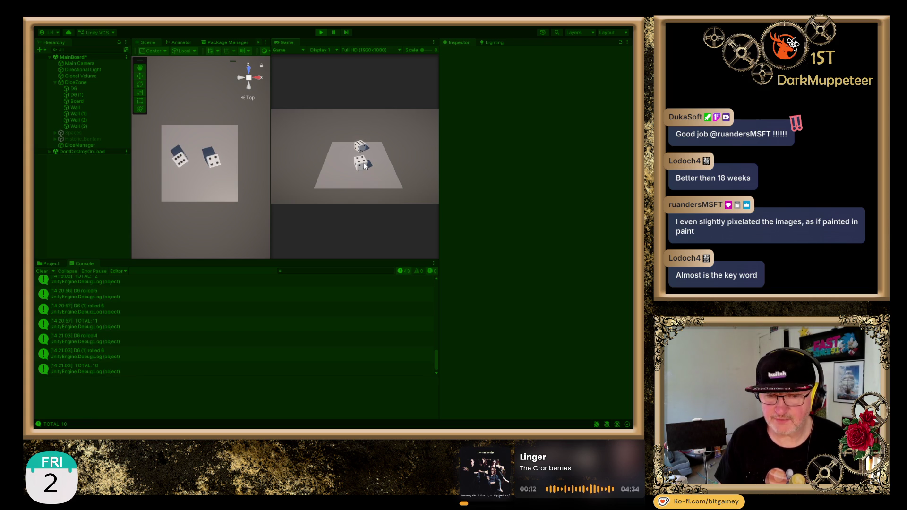
click(364, 162)
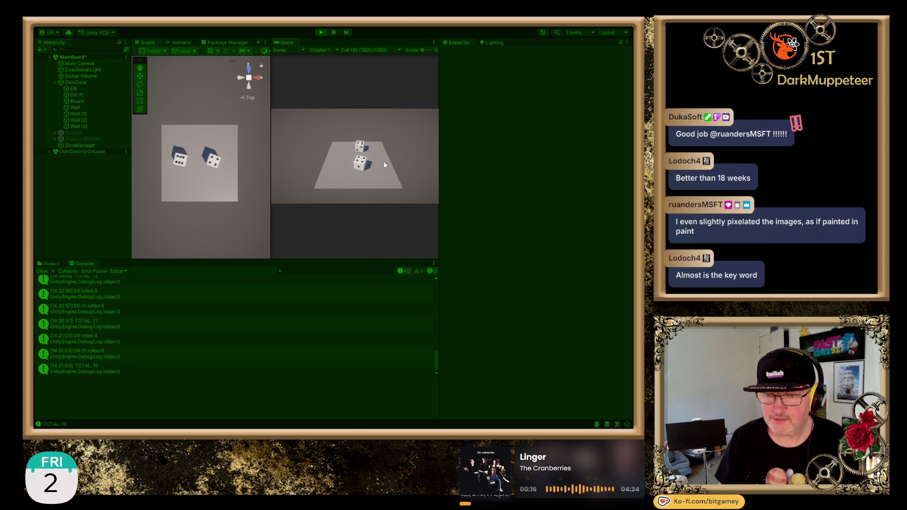
click(357, 161)
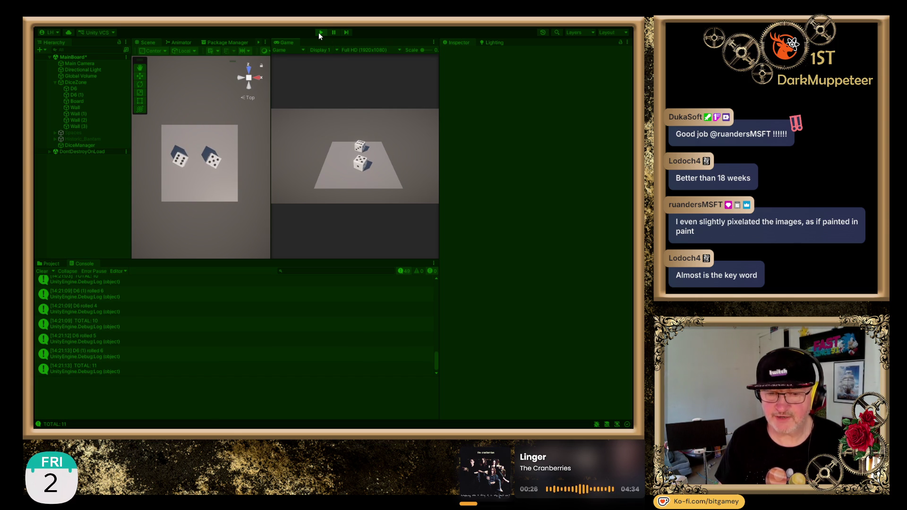
Inspect the 'D6 rolled 4' and 'D6 (1) rolled 6' log entries, then stop the game.
click(105, 307)
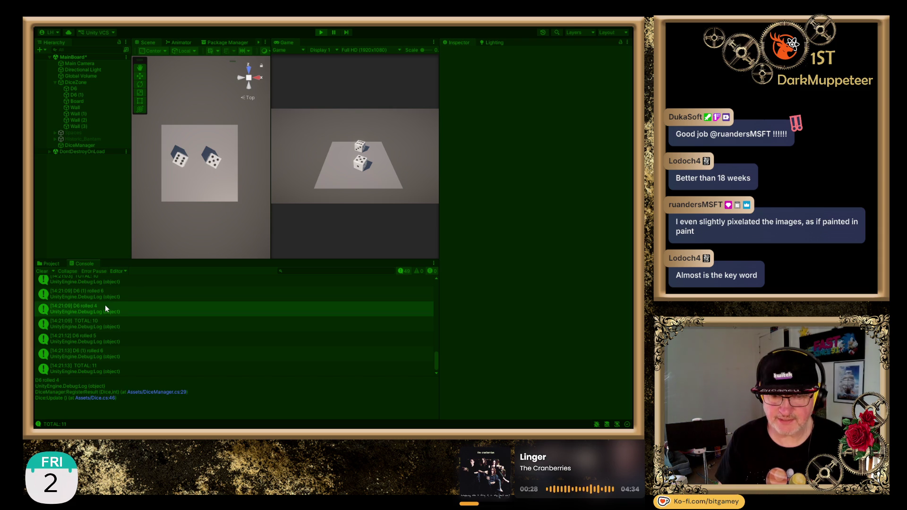
click(107, 292)
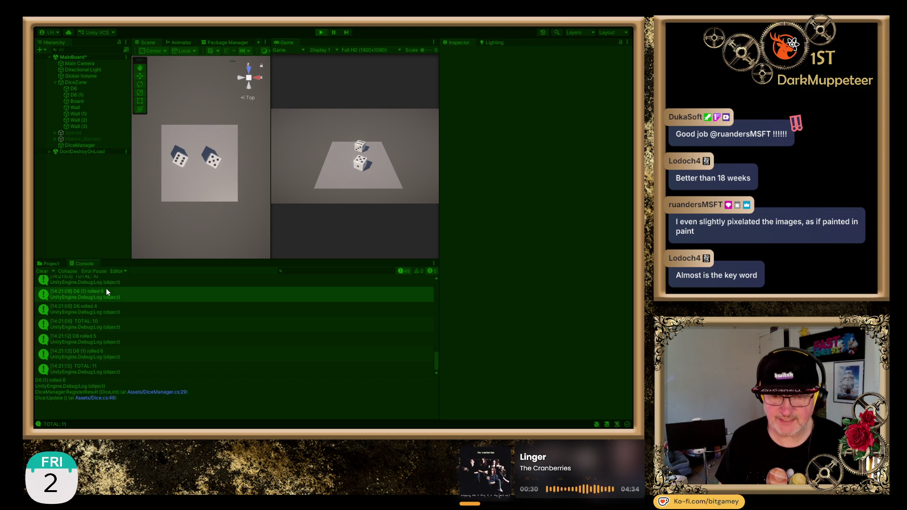
click(320, 32)
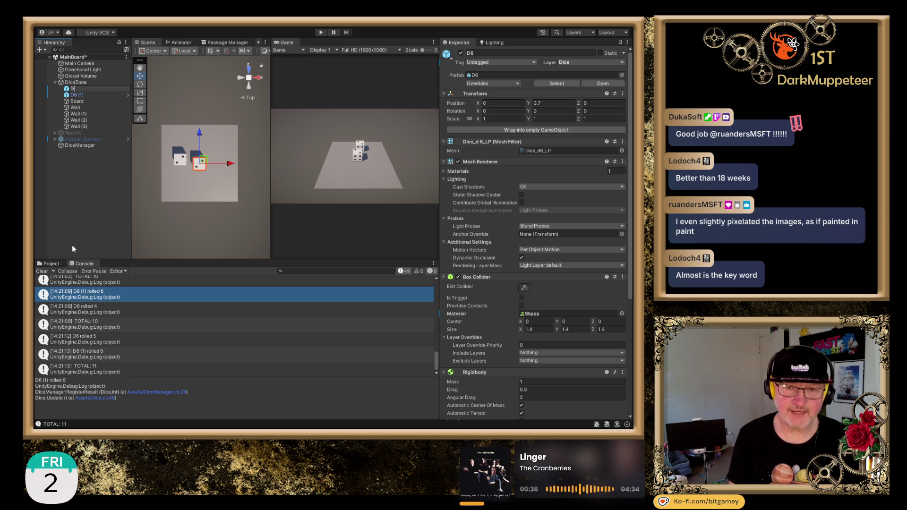
Rename the dice Die1 and Die2, clear the Console, and restart the game.
text(1)
key(Return)
key(Down)
key(F2)
key(End)
key(BackSpace)
key(BackSpace)
key(BackSpace)
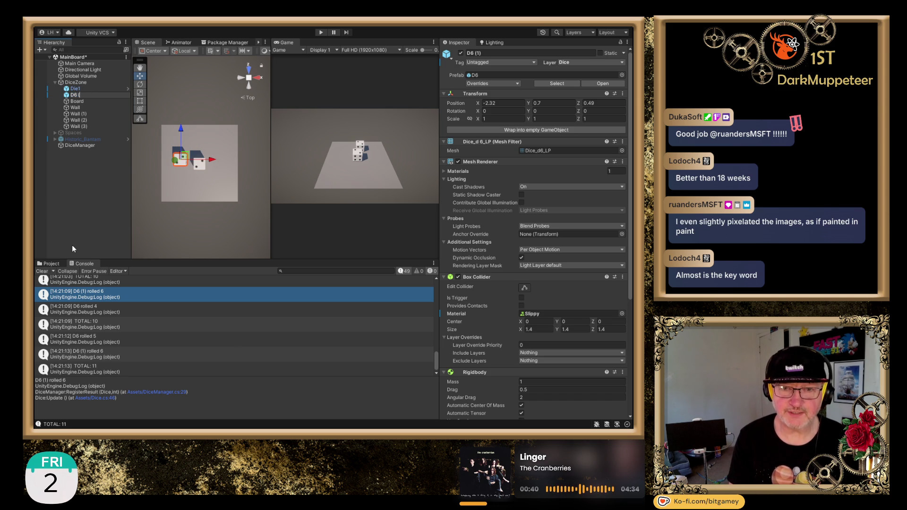
text(ie2)
key(Return)
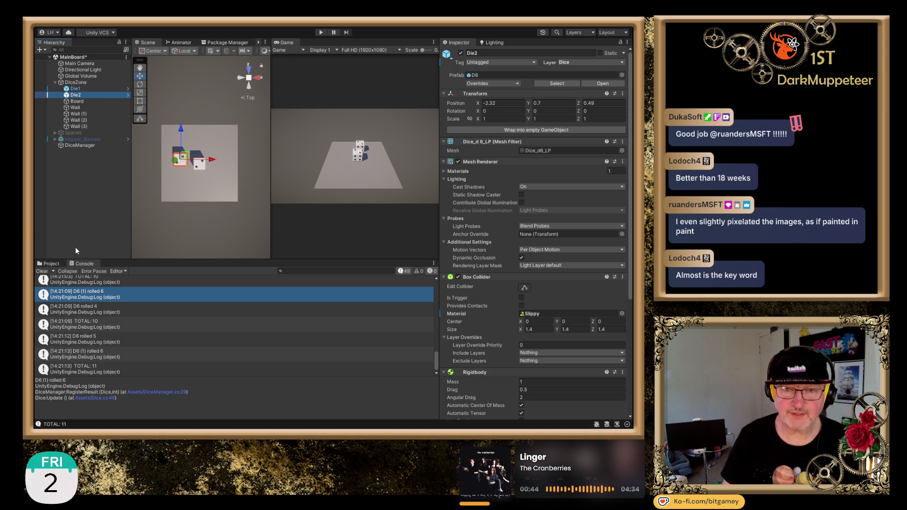
click(42, 271)
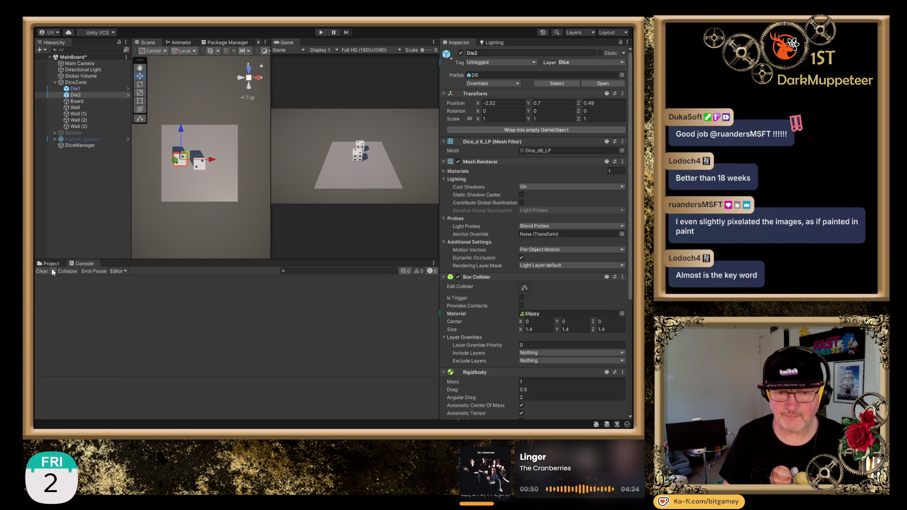
click(321, 33)
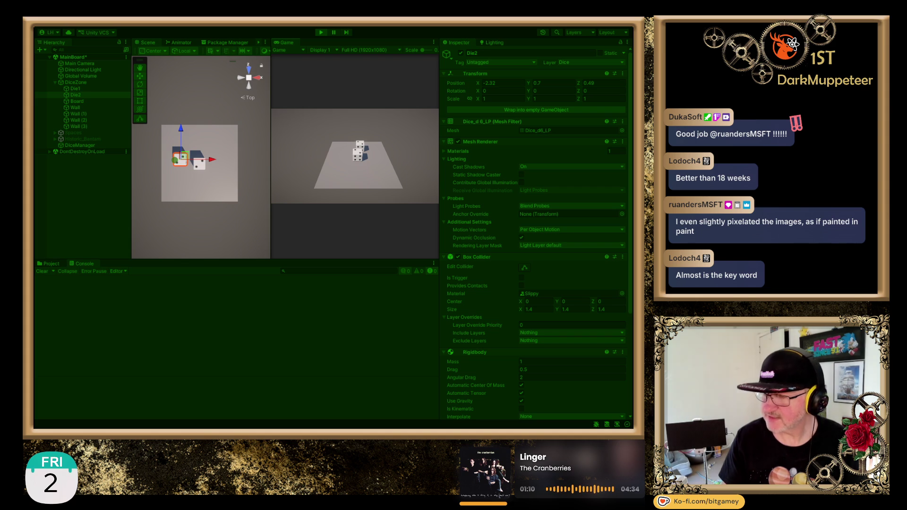
Roll Die1 and Die2 four times, ending on 3 and 2 for a total of 5, then stop.
click(359, 157)
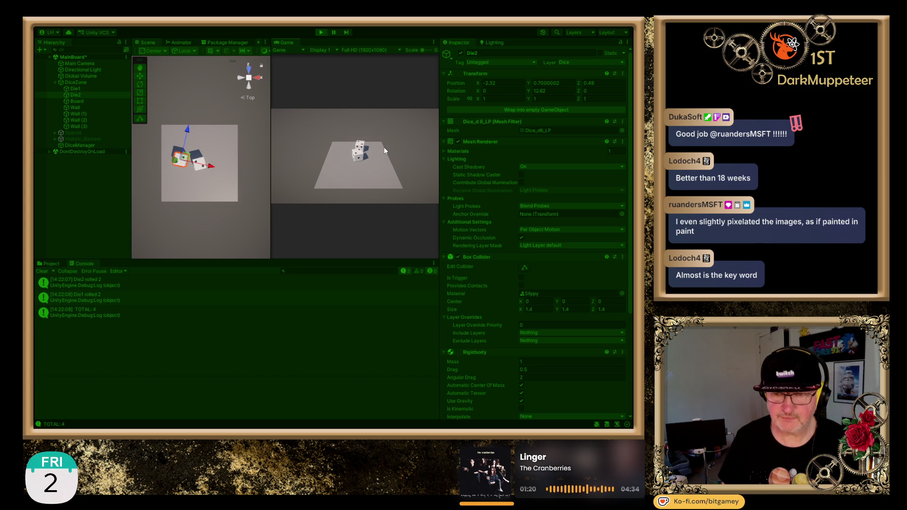
click(361, 156)
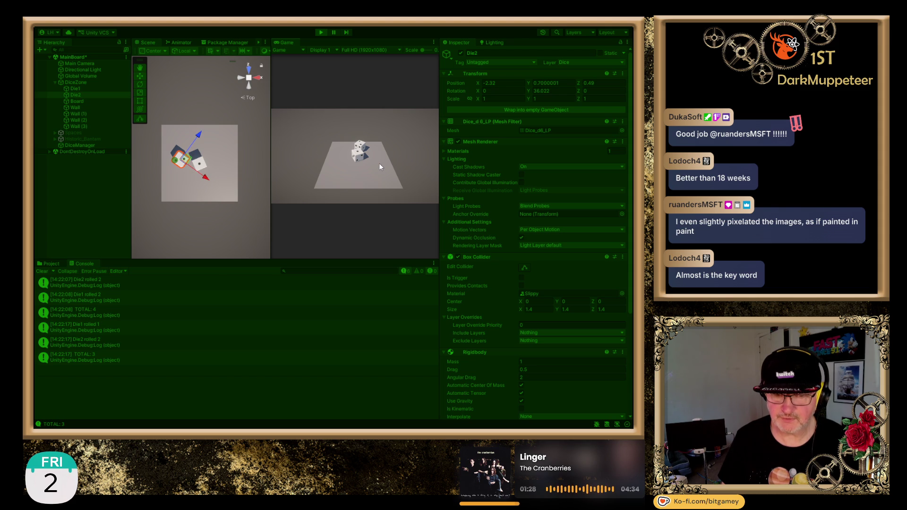
click(356, 153)
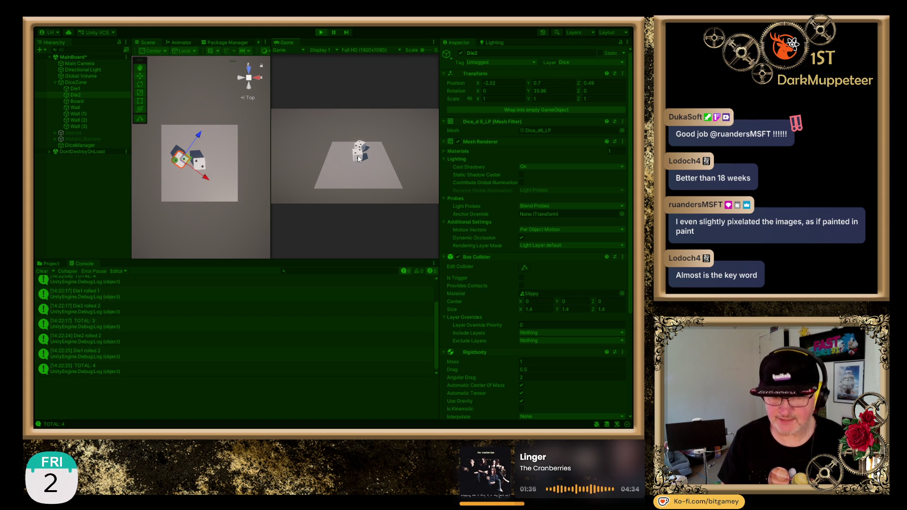
click(358, 157)
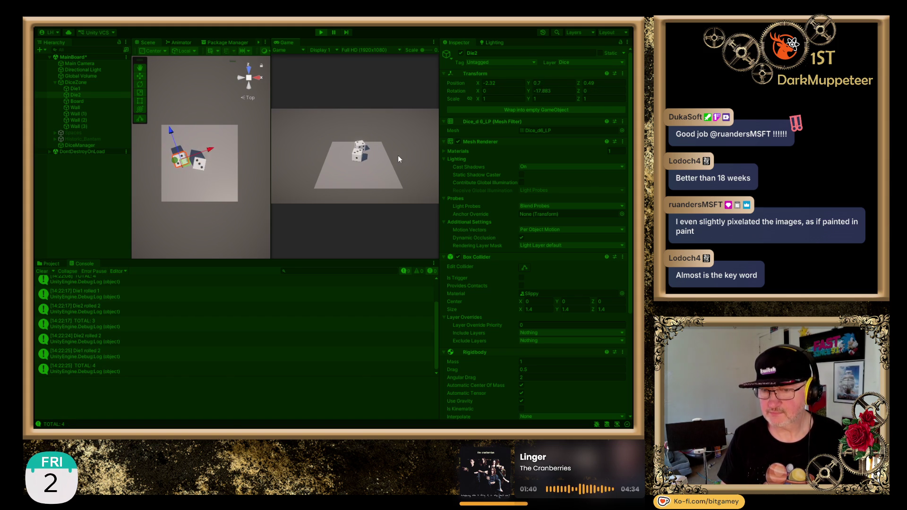
click(321, 33)
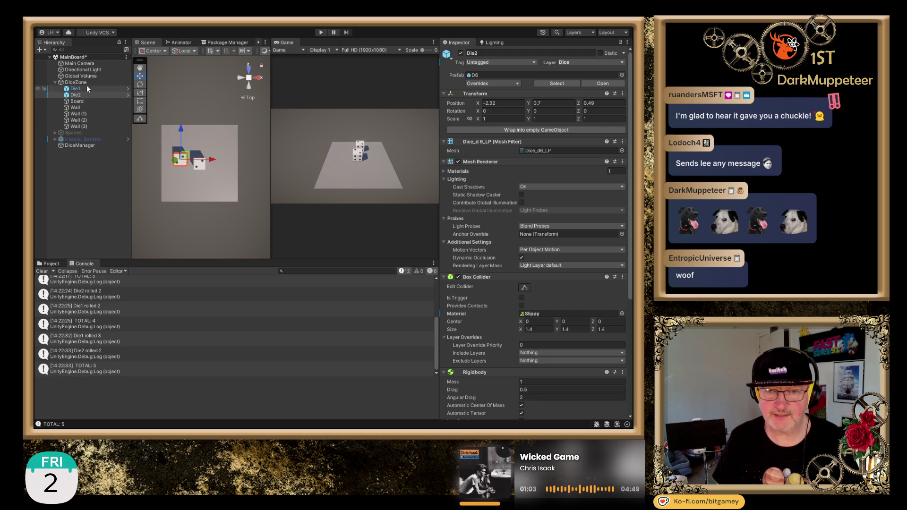
Collapse DiceZone, deselect Die2, and drag DiceManager into DiceZone as a child.
click(54, 82)
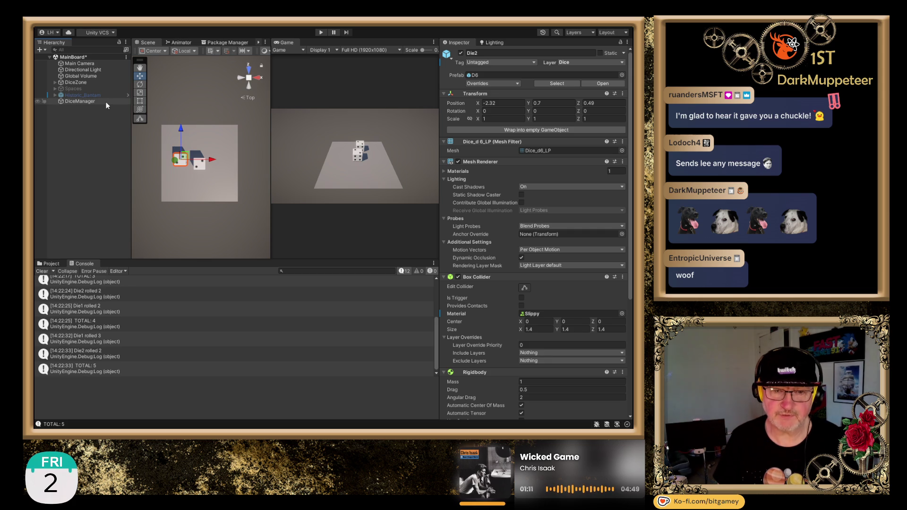
click(92, 146)
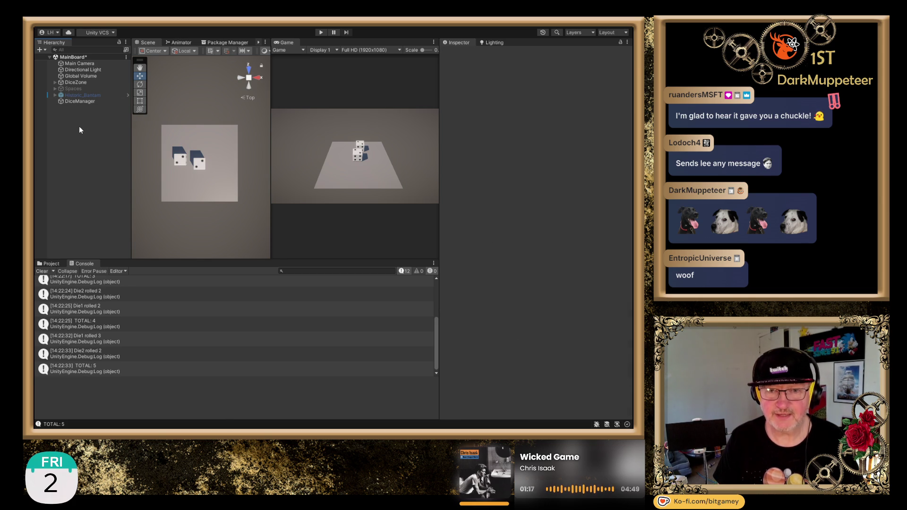
click(75, 102)
drag(75, 101, 78, 82)
click(55, 82)
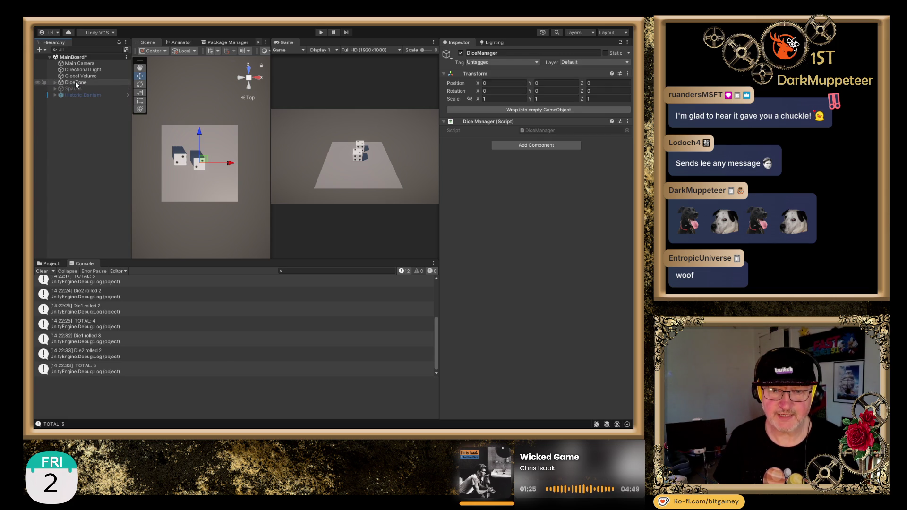
Deactivate DiceZone, then activate the Spaces group and the Historic_Bantam car.
click(75, 81)
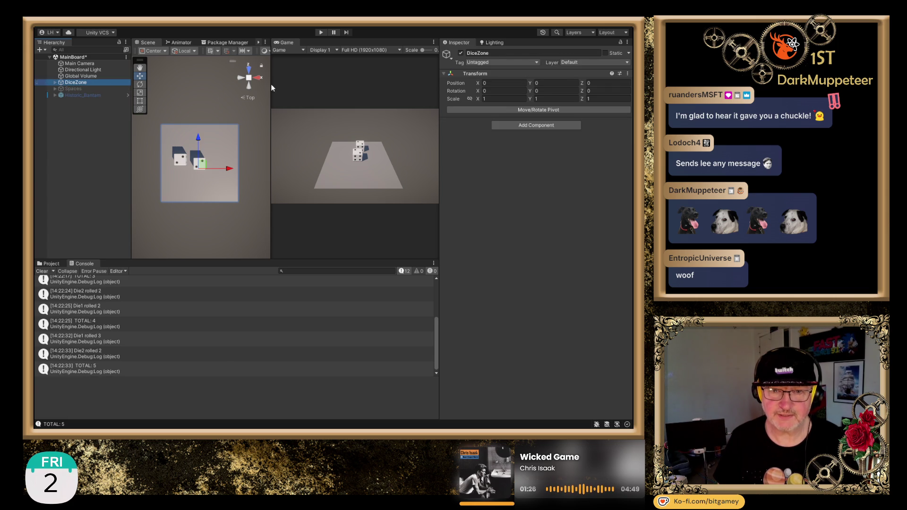
click(460, 53)
click(64, 89)
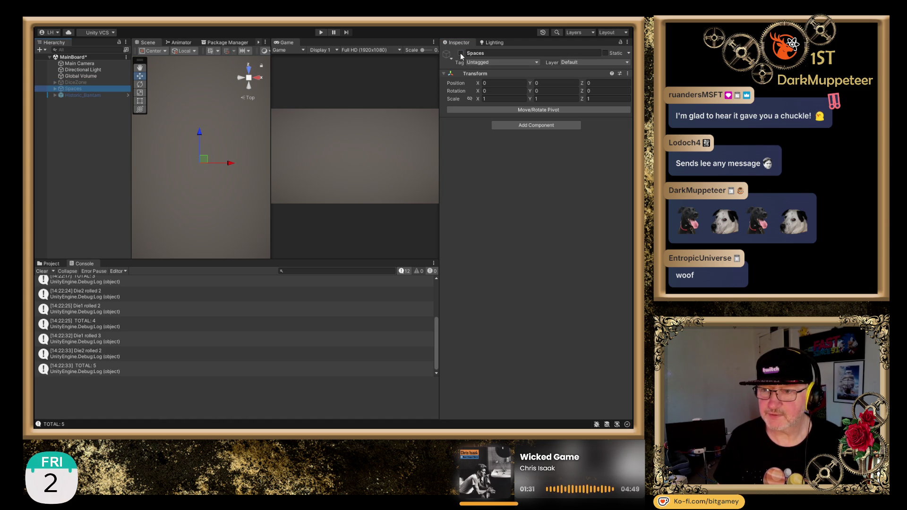
click(461, 52)
click(87, 95)
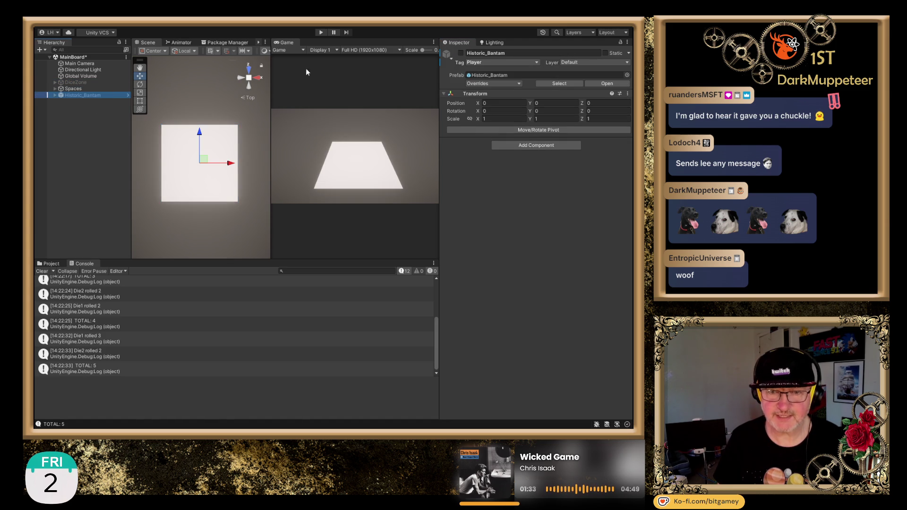
click(461, 52)
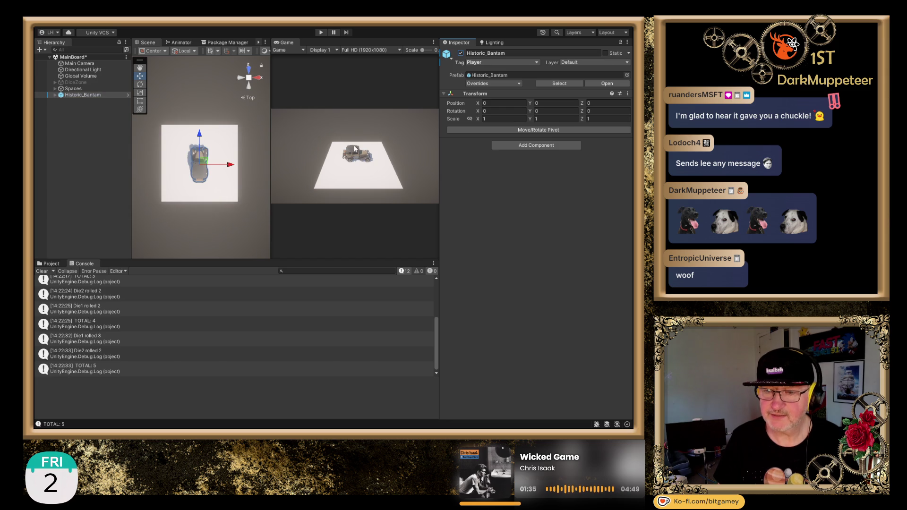
Zoom and orbit the Scene view to see the car at an angle, then go to the browser.
scroll(188, 191, up, 5)
mouse_move(201, 179)
mouse_down()
mouse_move(195, 196)
mouse_move(222, 169)
mouse_move(223, 184)
mouse_move(189, 157)
mouse_move(221, 162)
mouse_move(211, 153)
mouse_up()
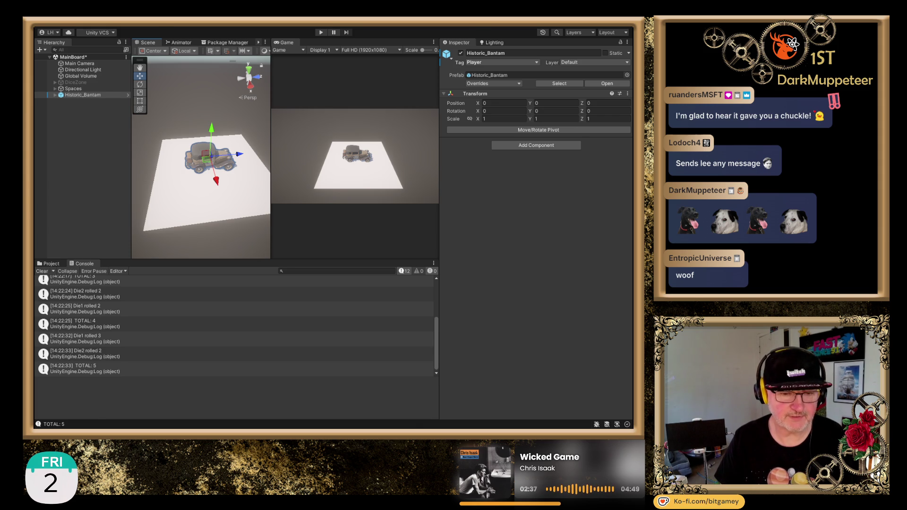
key(alt+Tab)
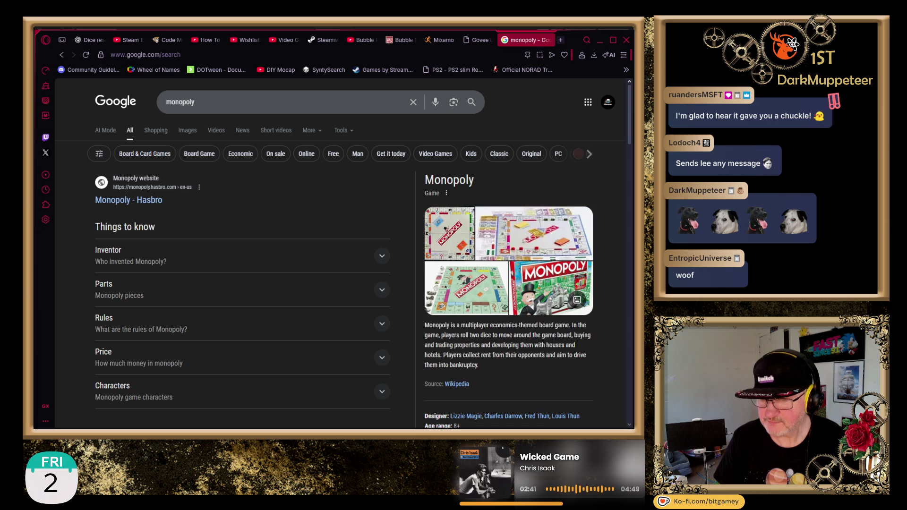
Study Walmart's Giant Monopoly board images up close, then close the tab and return to Unity.
click(472, 297)
click(513, 263)
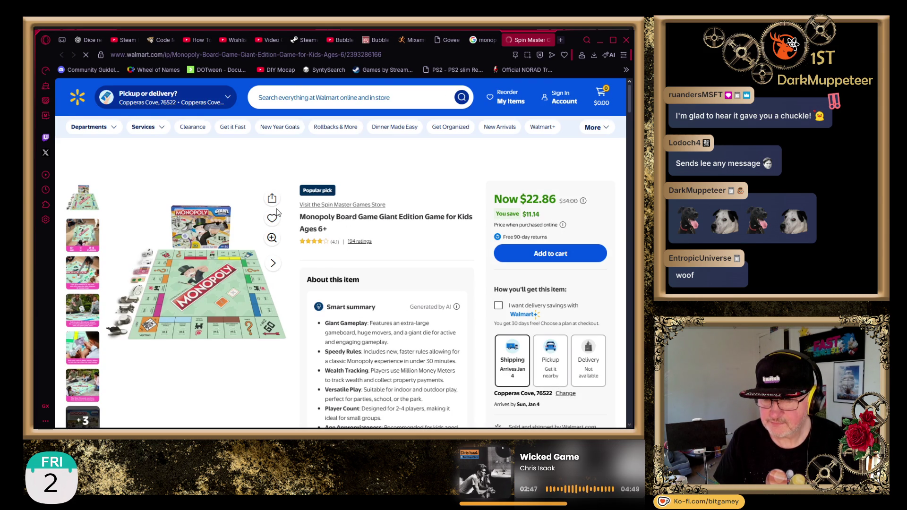
click(272, 237)
click(428, 313)
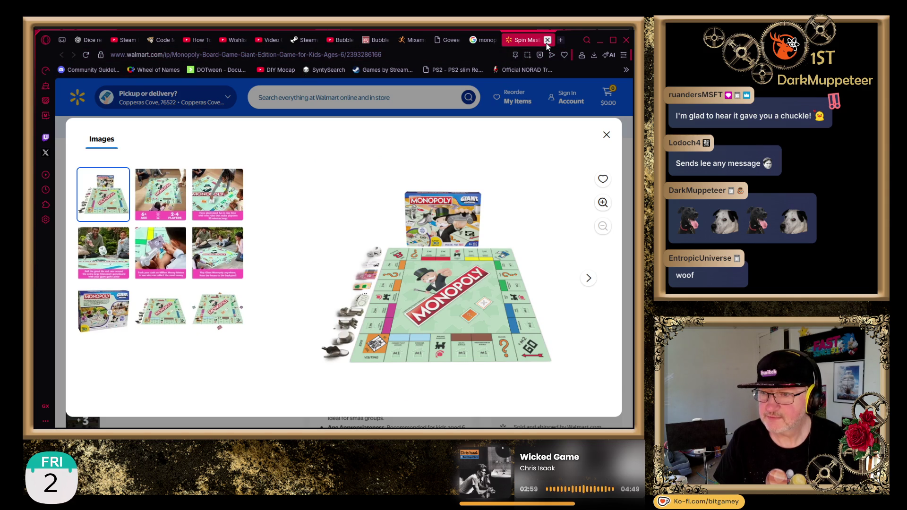
click(547, 41)
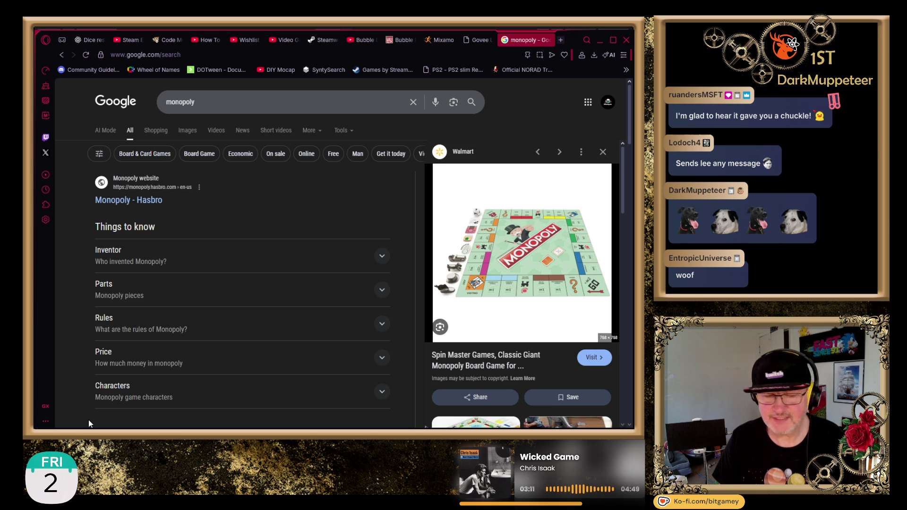
key(alt+Tab)
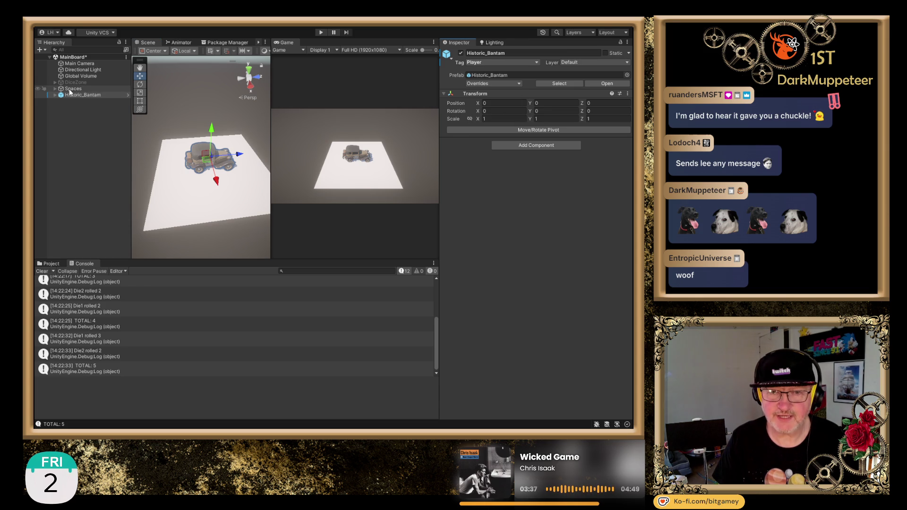
Expand Spaces in the Hierarchy and inspect both Spaces and its Plane.
click(54, 88)
click(84, 89)
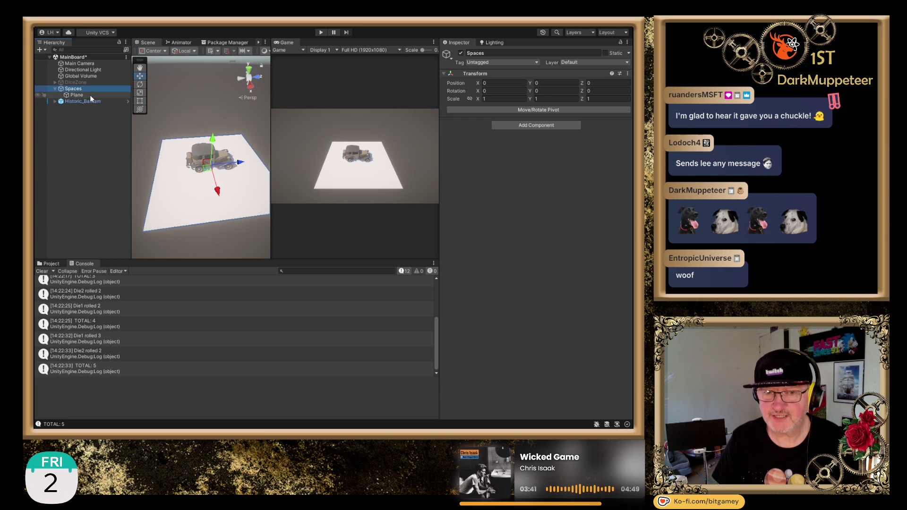
click(90, 95)
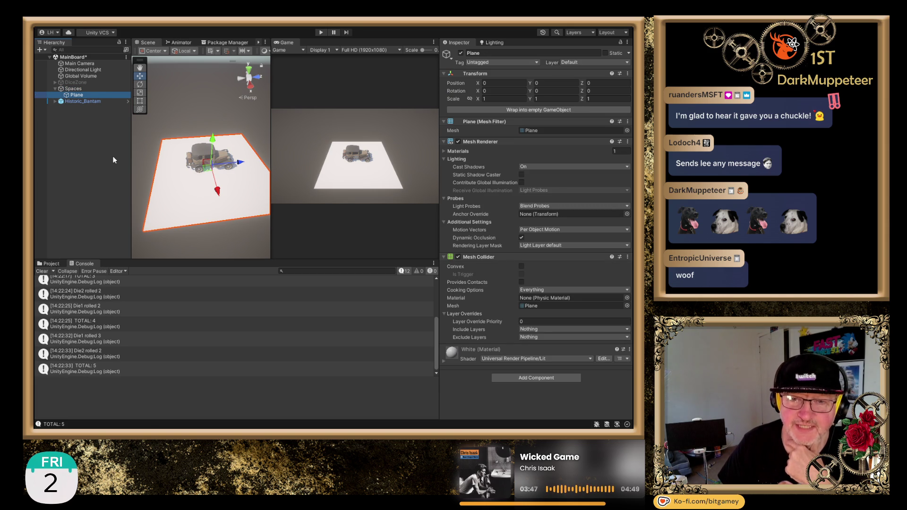
click(76, 90)
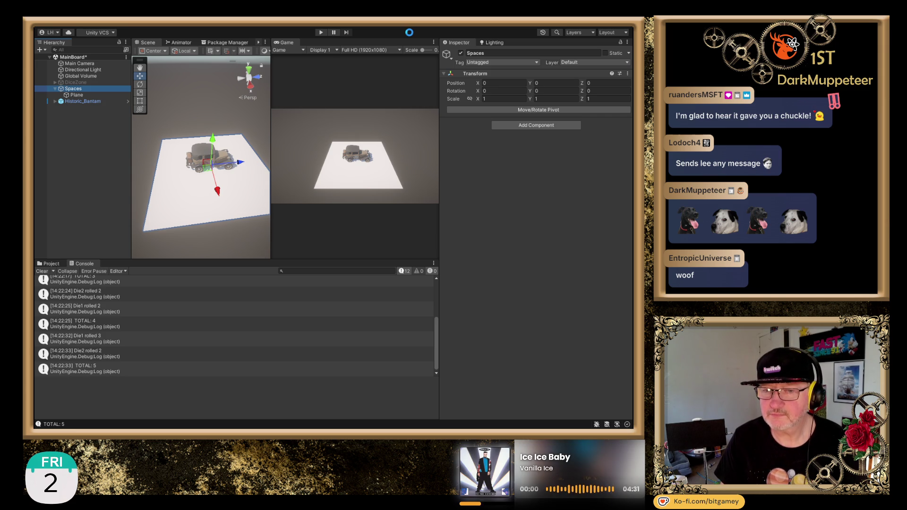
Scale the Plane to 0.75 on all axes and view it from the top, then go to the browser.
click(85, 96)
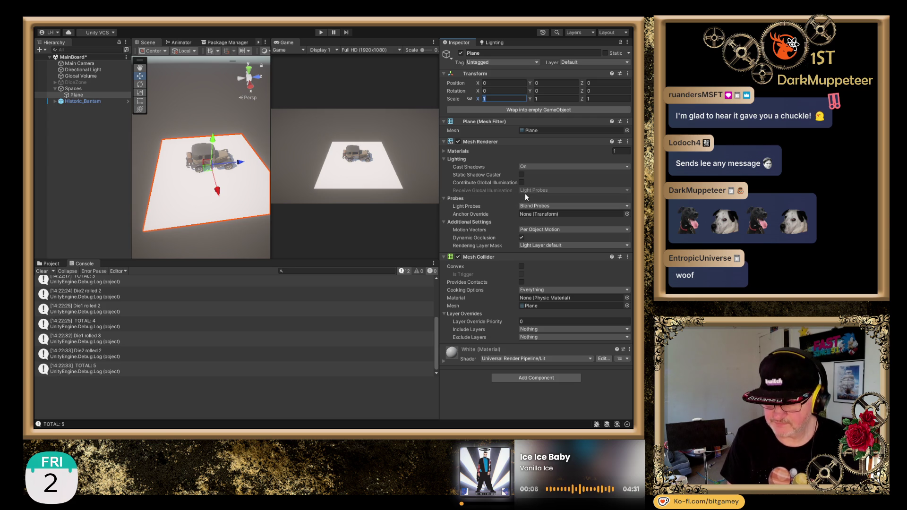
text(.75)
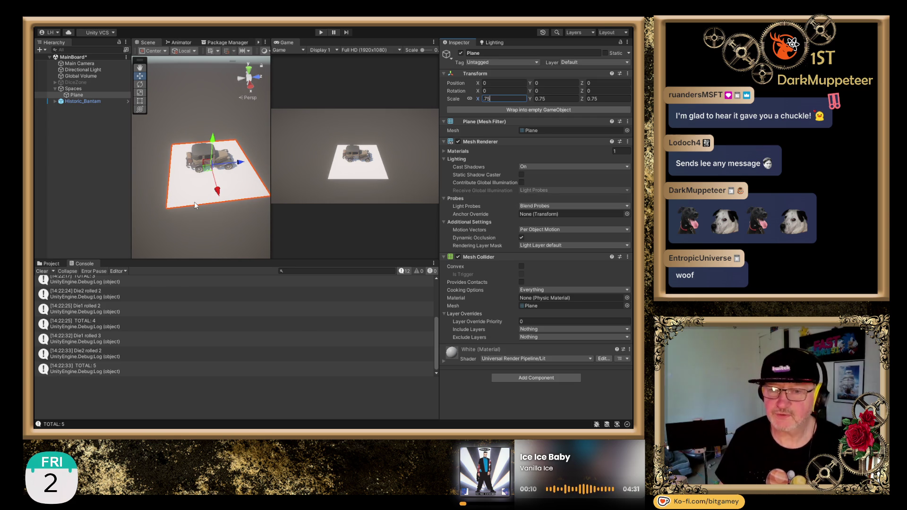
click(248, 74)
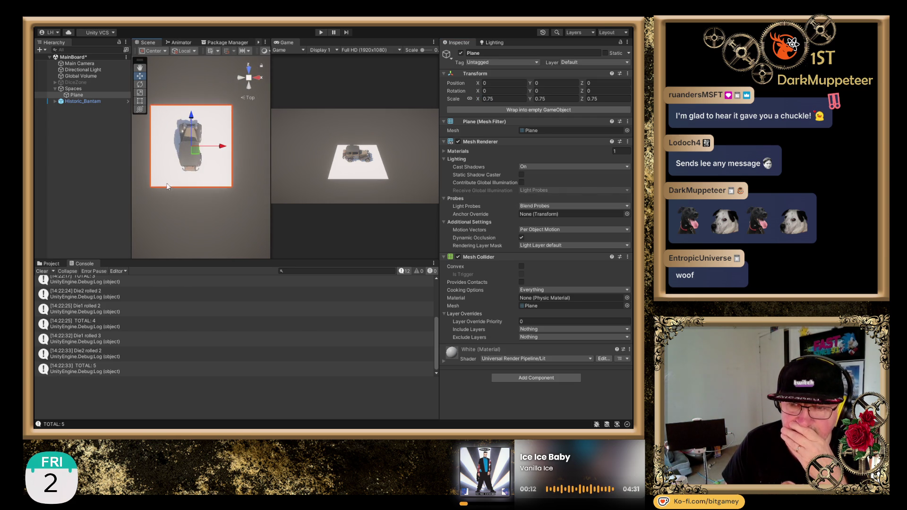
scroll(204, 156, up, 1)
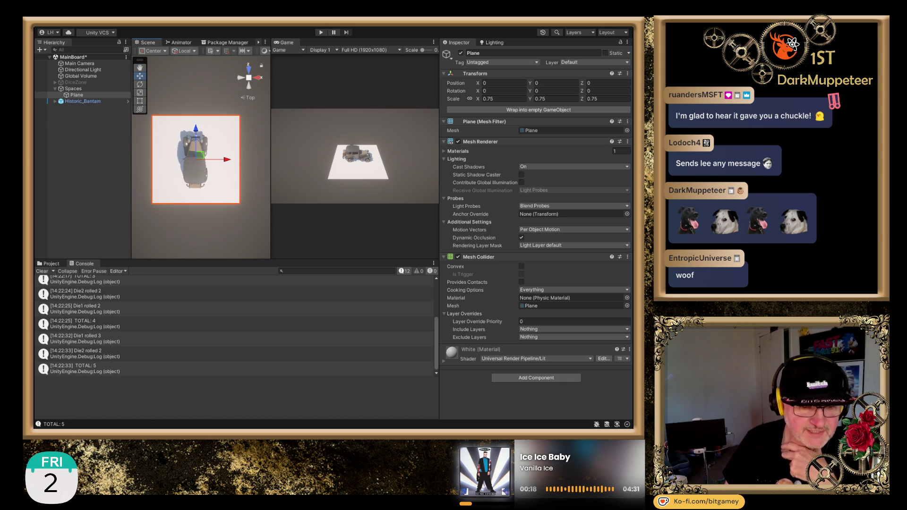
key(alt+Tab)
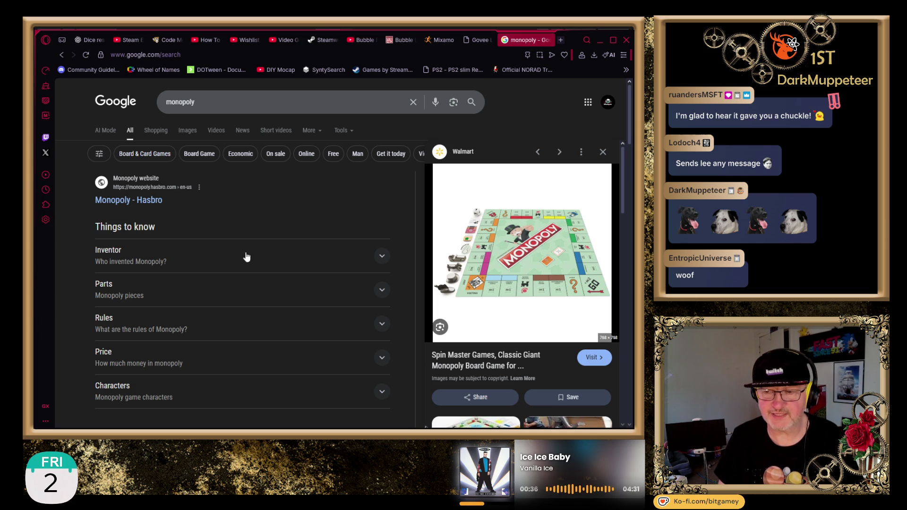
Zoom into the jail corner of Walmart's Giant Monopoly board image, then return to Unity.
click(479, 265)
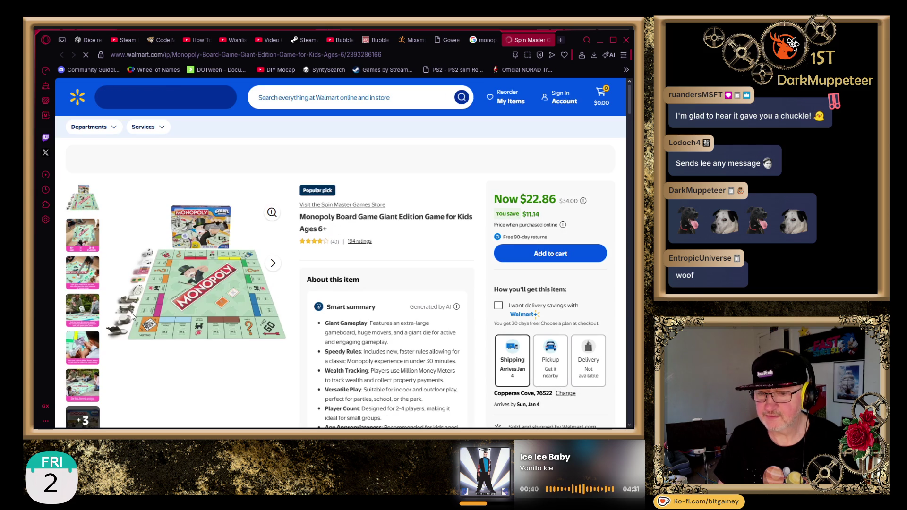
click(272, 239)
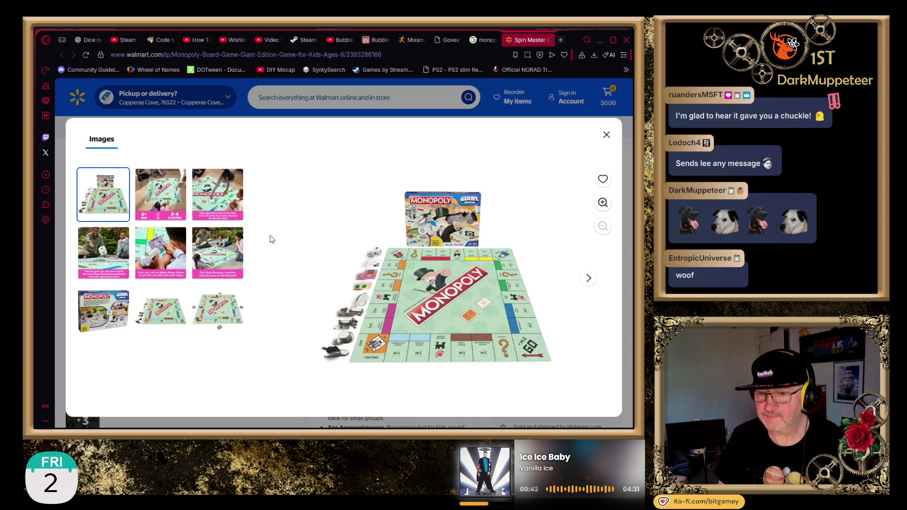
click(363, 340)
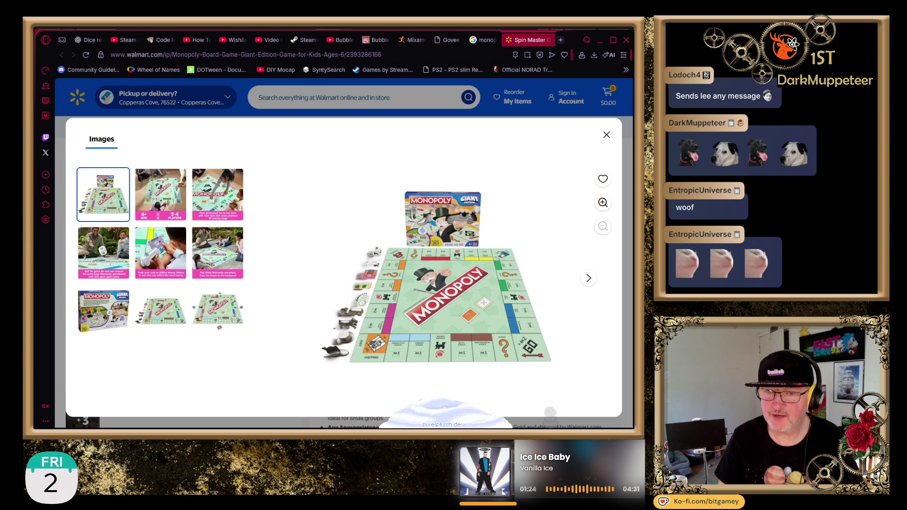
key(alt+Tab)
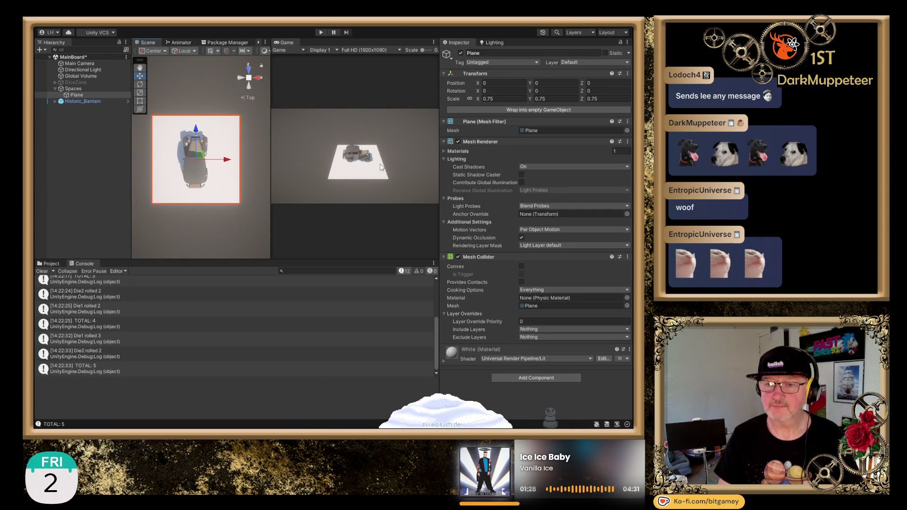
Duplicate the Historic_Bantam car twice and move the copies to X -2.2 and 2.27.
click(93, 100)
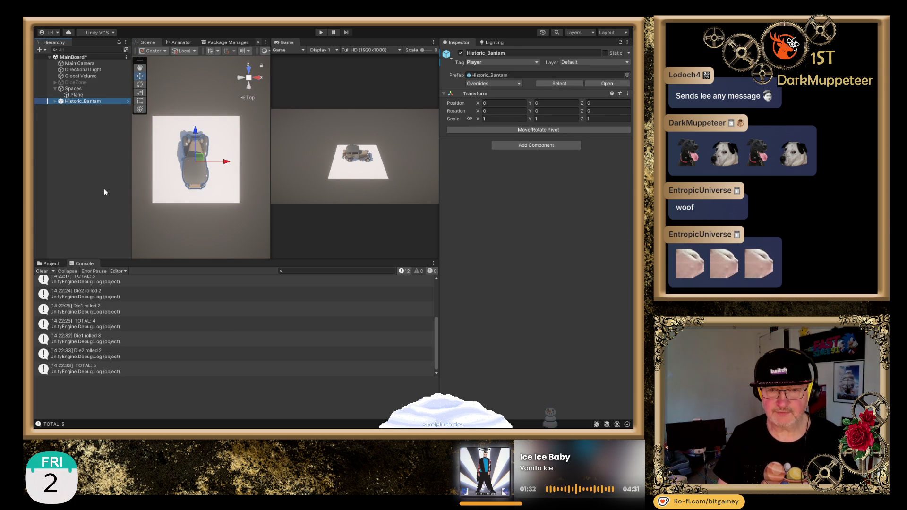
key(ctrl+d)
key(ctrl+d)
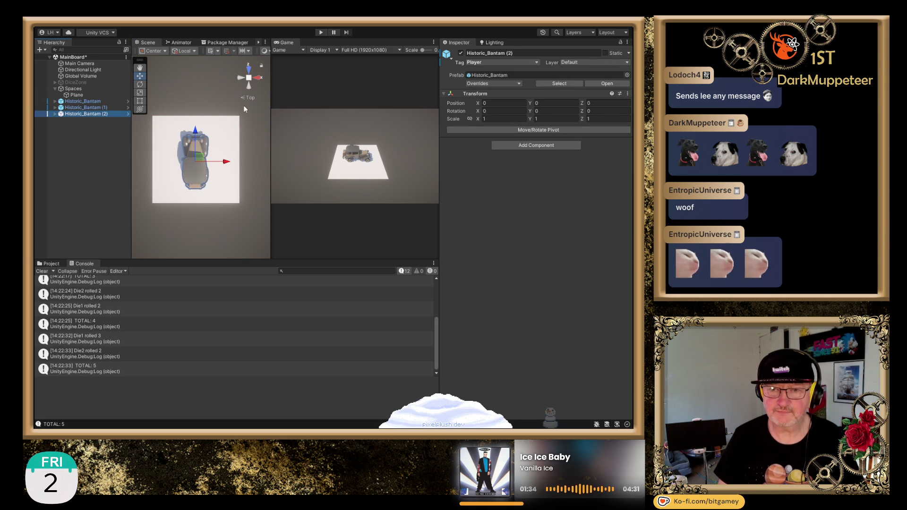
mouse_move(239, 167)
mouse_down()
mouse_move(55, 192)
mouse_move(39, 185)
mouse_up()
click(84, 101)
click(91, 107)
drag(197, 171, 198, 141)
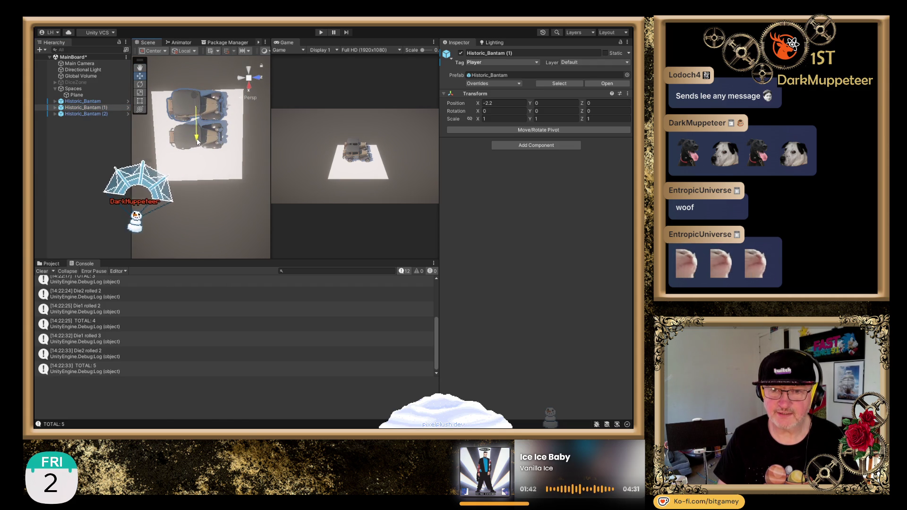
click(199, 140)
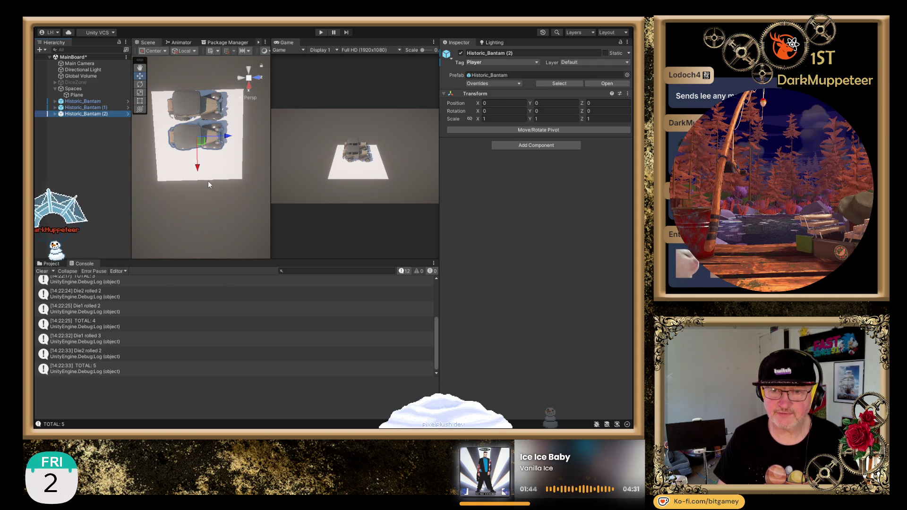
drag(198, 167, 202, 197)
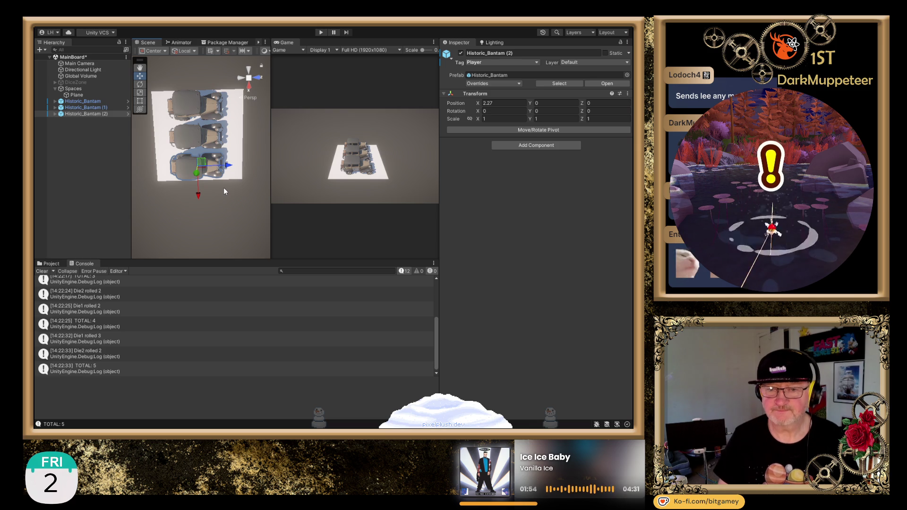
Delete both car copies and orbit to an angled view of the original car.
ctrl+click(86, 107)
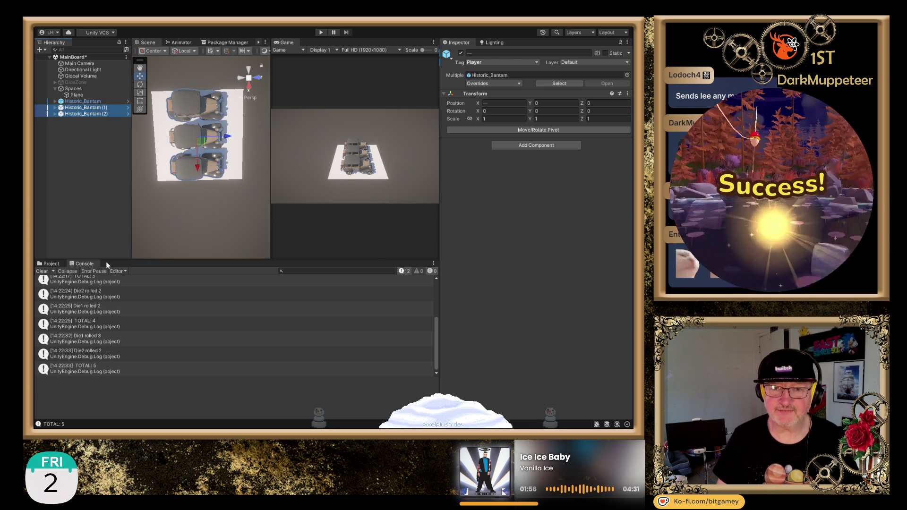
key(Delete)
mouse_move(163, 196)
mouse_down()
mouse_move(207, 170)
mouse_move(206, 115)
mouse_up()
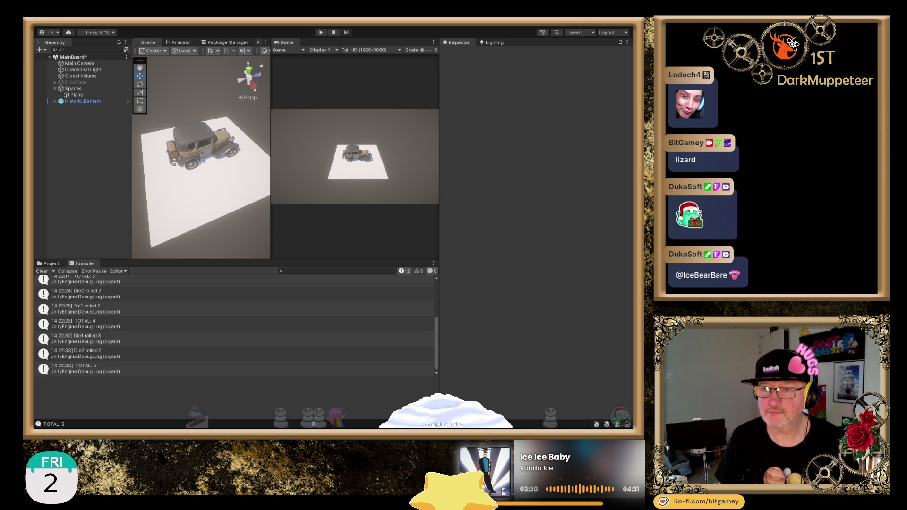
Zoom out and pan to fit the plane and car, then select the Plane in the Scene view.
scroll(222, 173, down, 3)
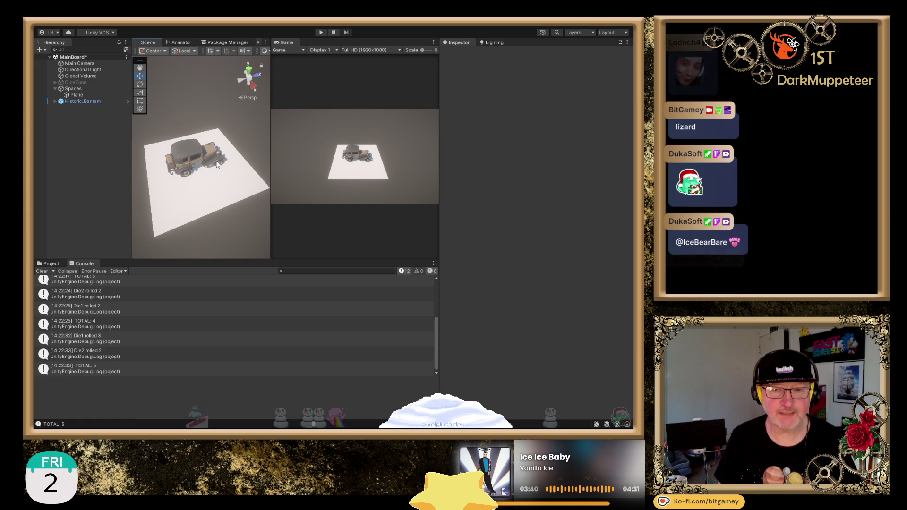
scroll(227, 179, down, 3)
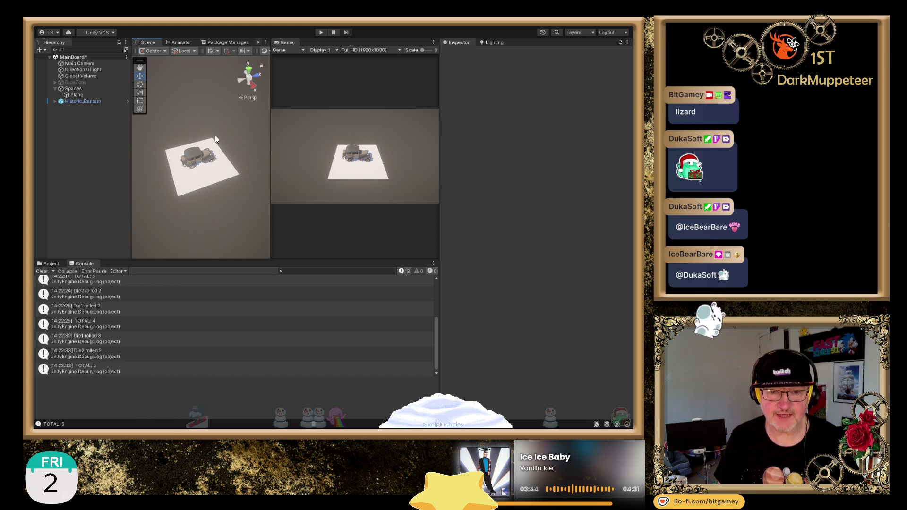
drag(214, 135, 161, 175)
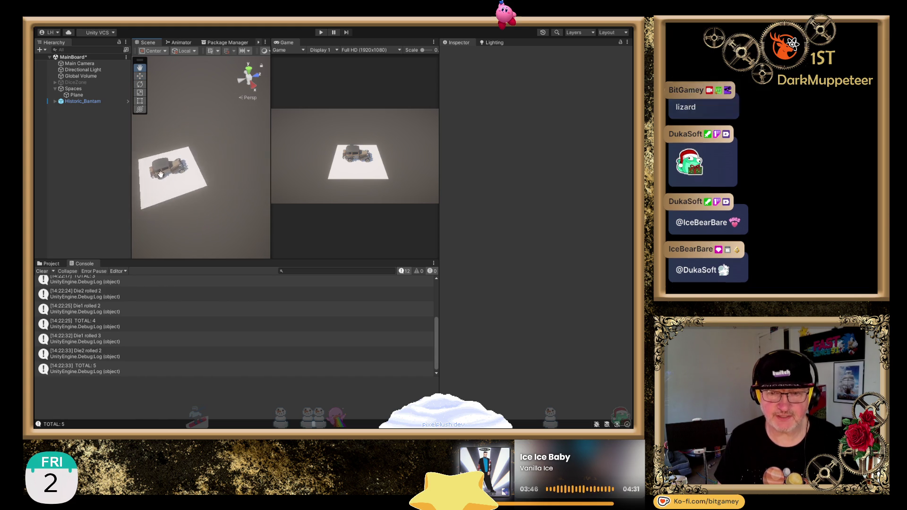
click(186, 189)
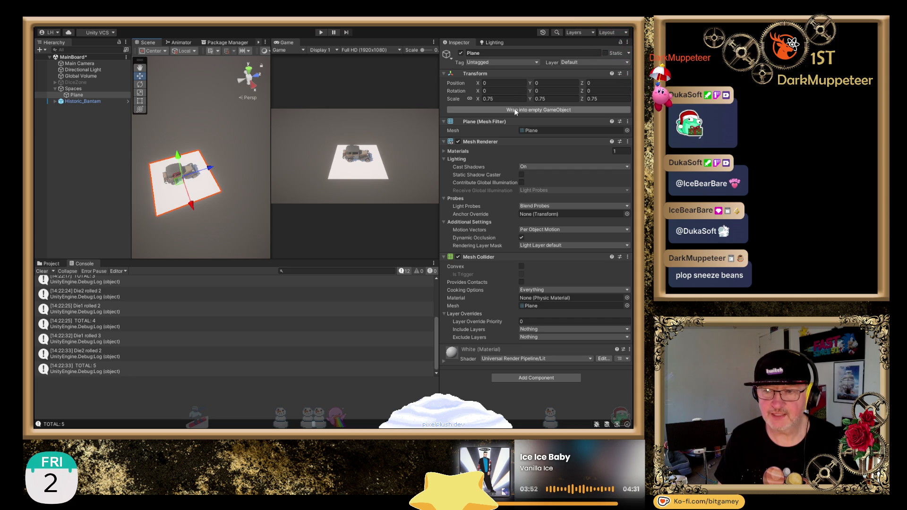
Set the Plane's Y scale to 1, then check it from the left and top views, framed.
click(535, 99)
text(1)
key(Tab)
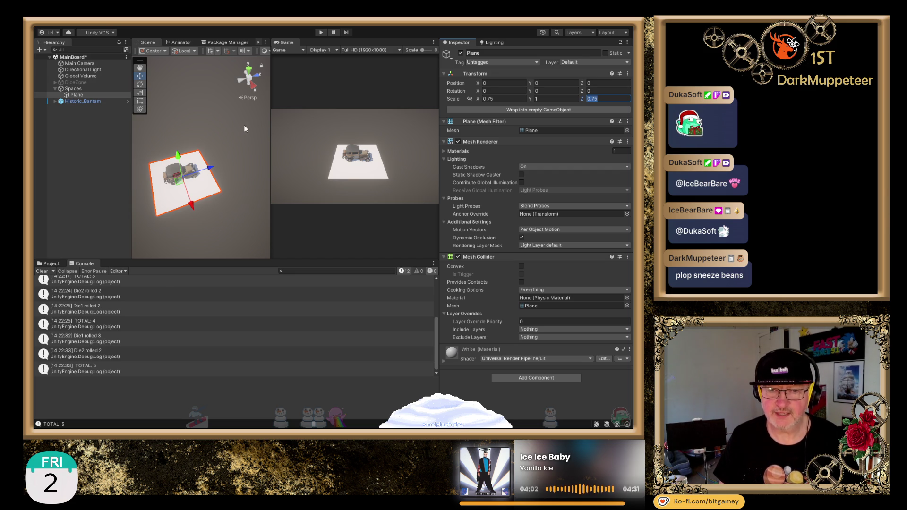
scroll(237, 116, down, 5)
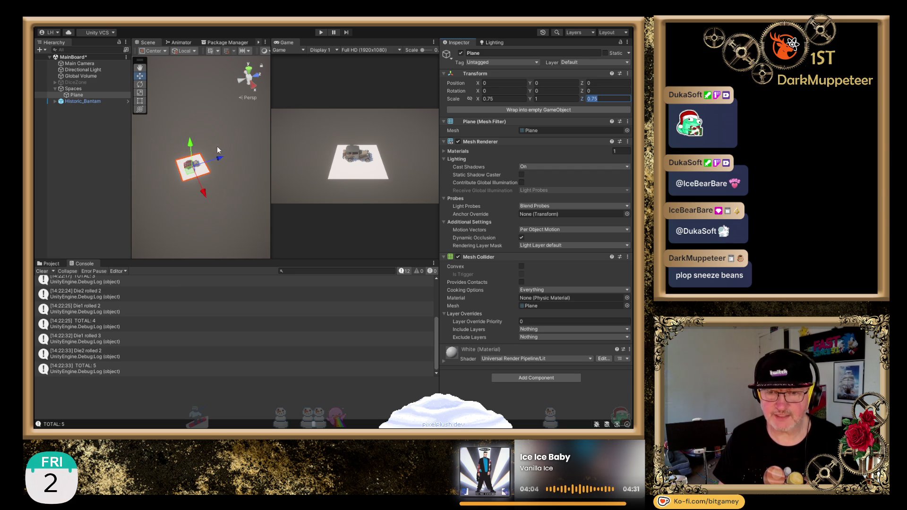
drag(217, 152, 199, 159)
drag(214, 82, 200, 183)
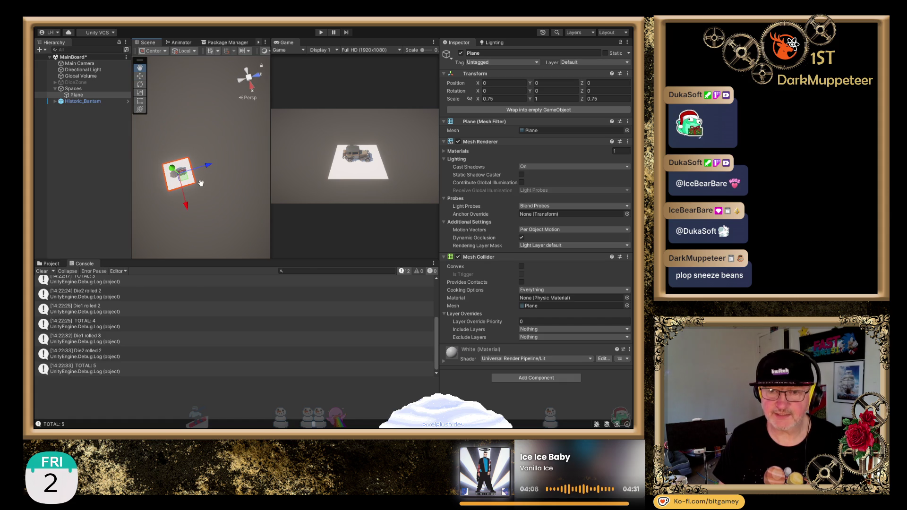
click(241, 79)
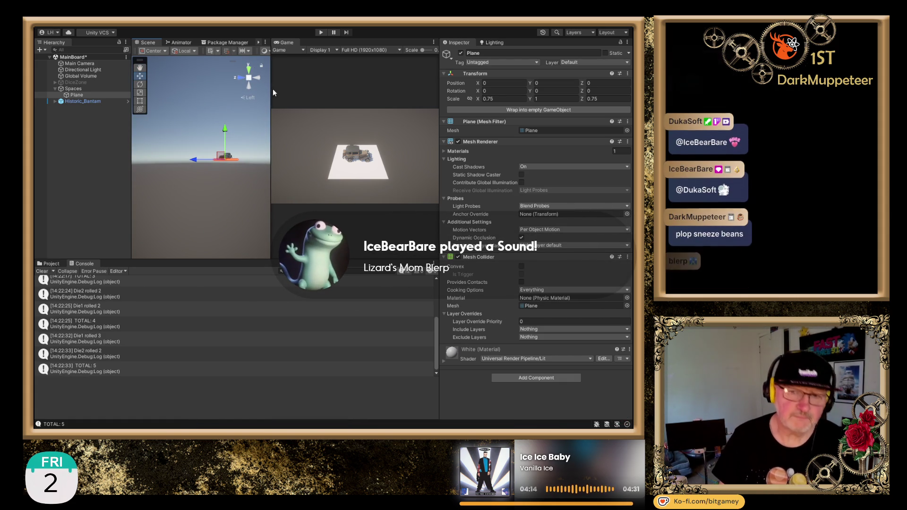
click(250, 73)
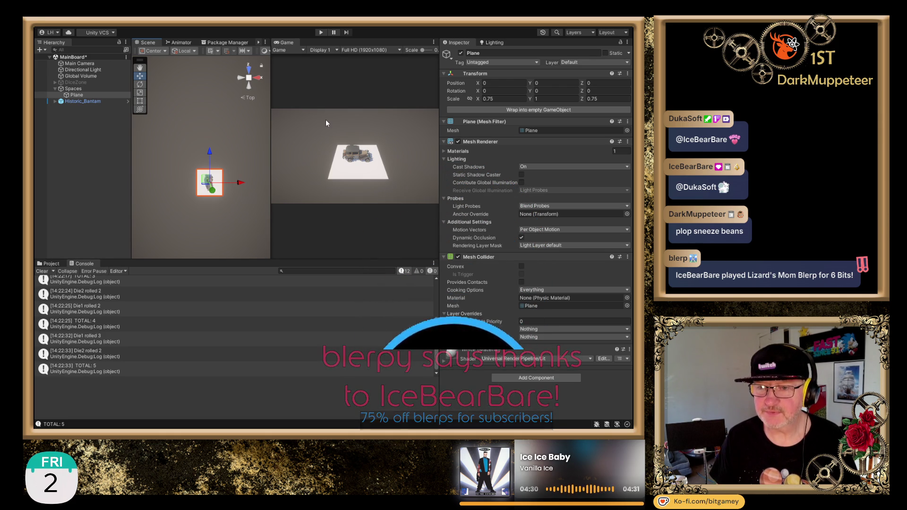
key(f)
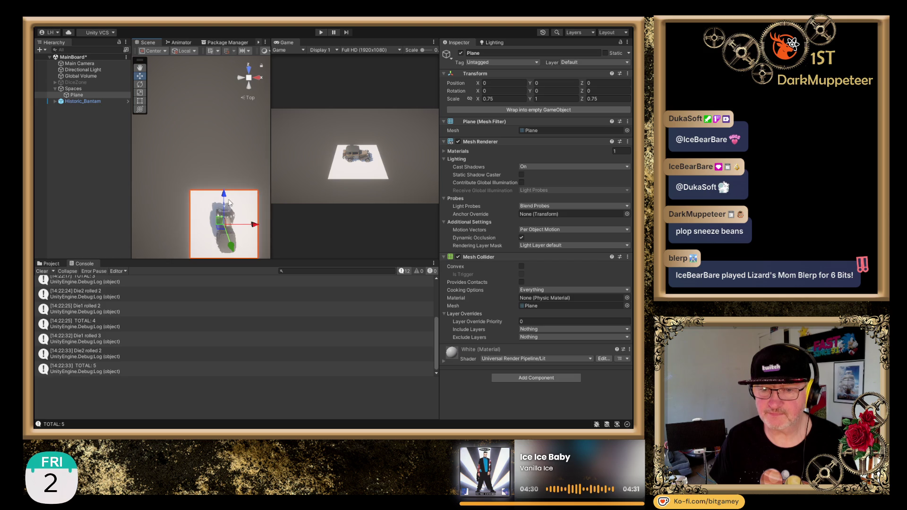
Orbit around the car and plane, reselect the Plane, and go to the browser.
click(93, 100)
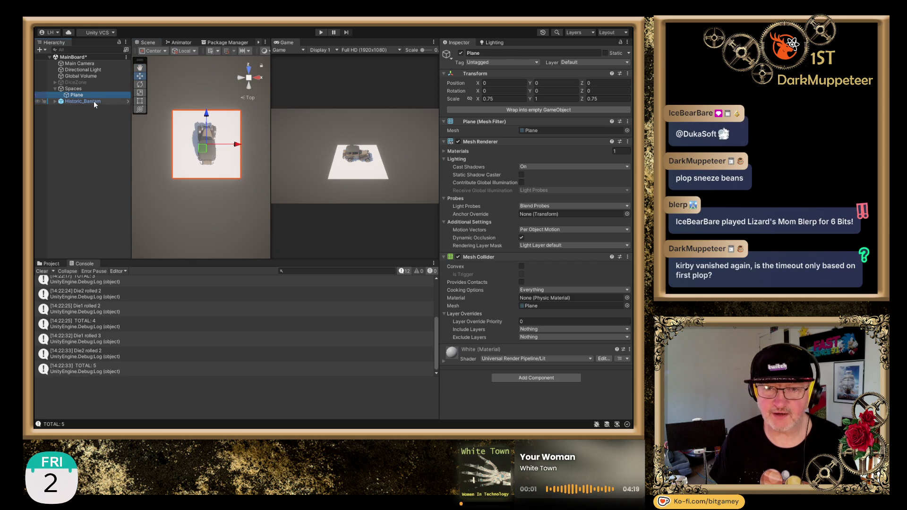
mouse_move(260, 220)
mouse_down()
mouse_move(128, 171)
mouse_move(171, 163)
mouse_up()
drag(205, 196, 229, 189)
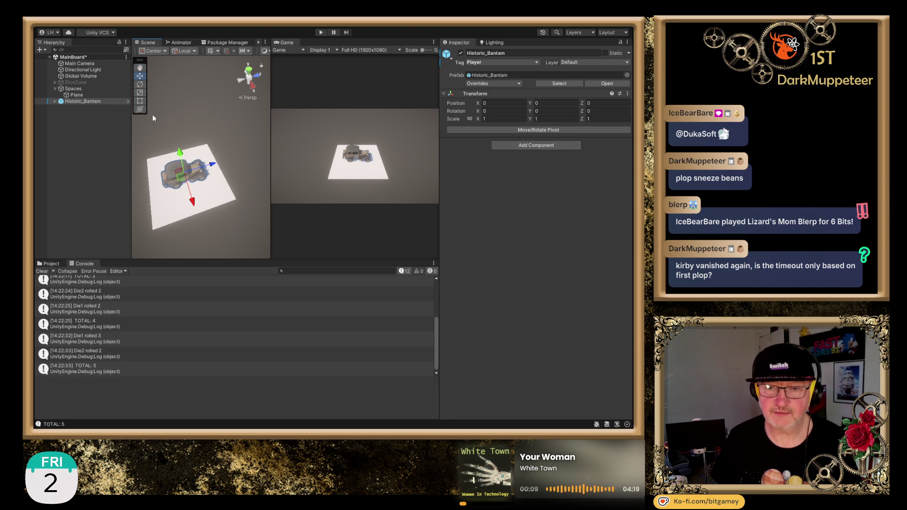
drag(149, 112, 190, 125)
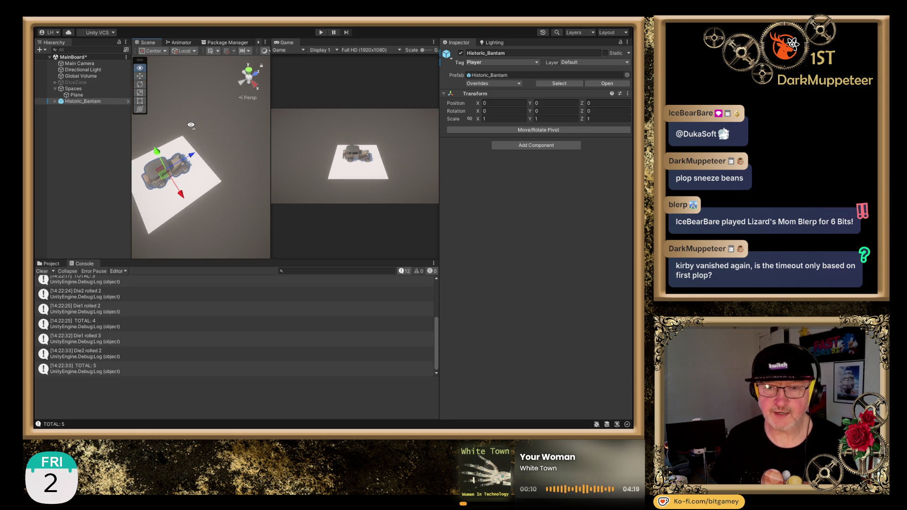
click(76, 95)
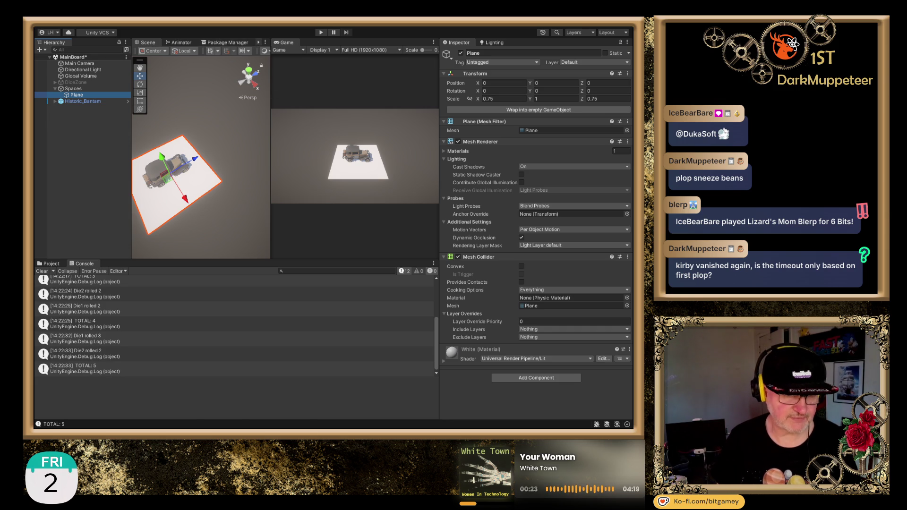
key(alt+Tab)
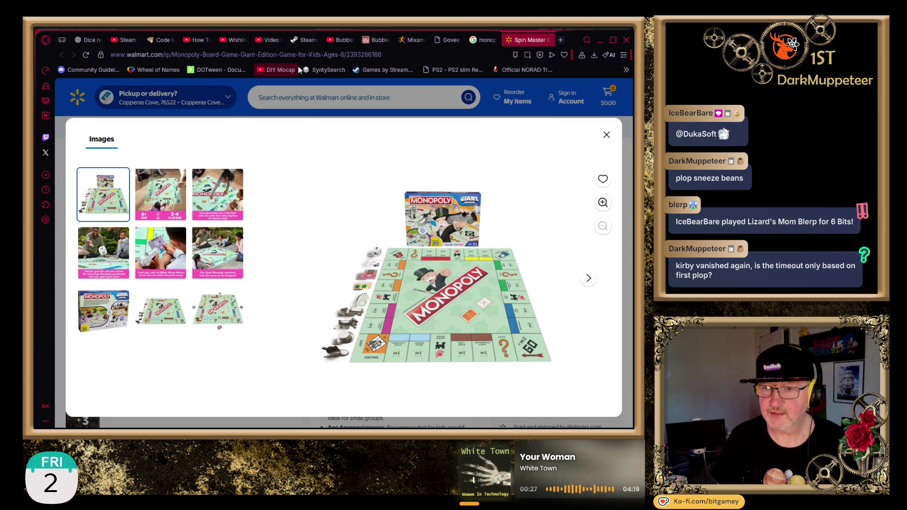
Search Google for chutes and ladders, typed as 'chund ladders'.
click(291, 56)
text(chu)
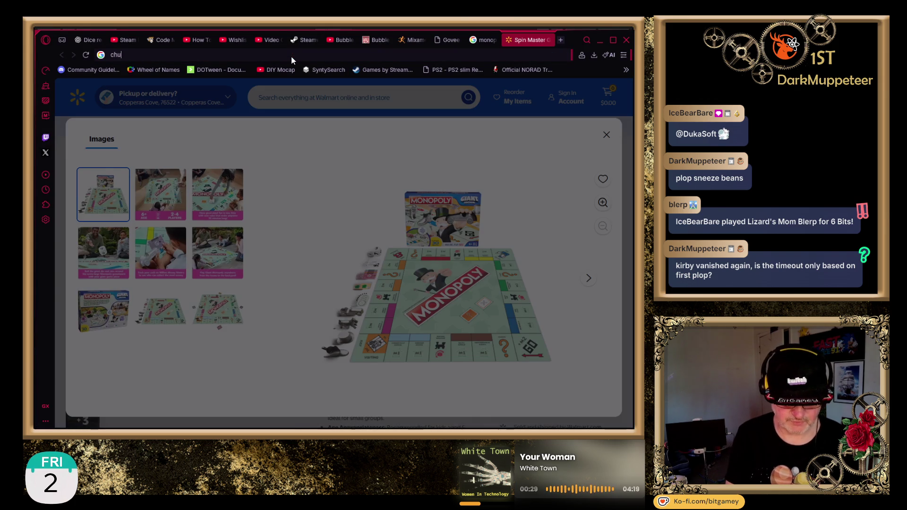
text(nd ladders)
key(Return)
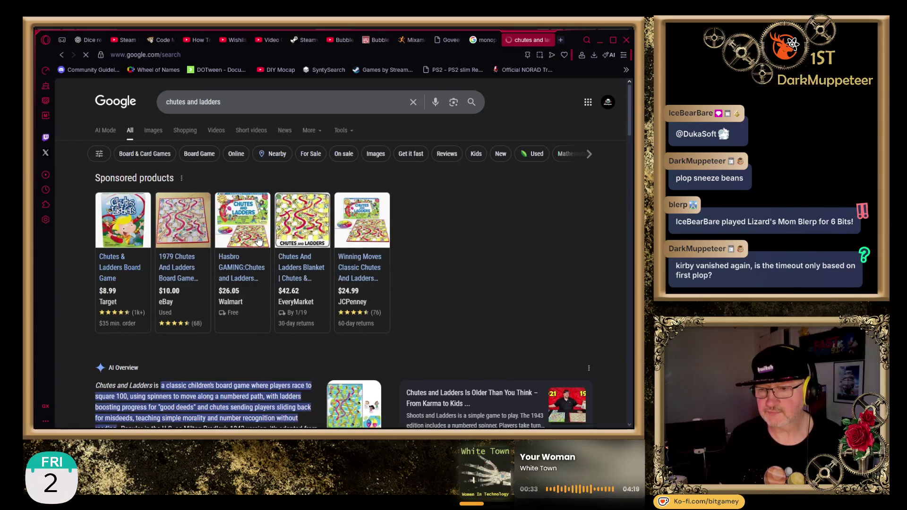
Inspect the 1979 Chutes and Ladders eBay board photo up close, then close the listing.
mouse_move(177, 224)
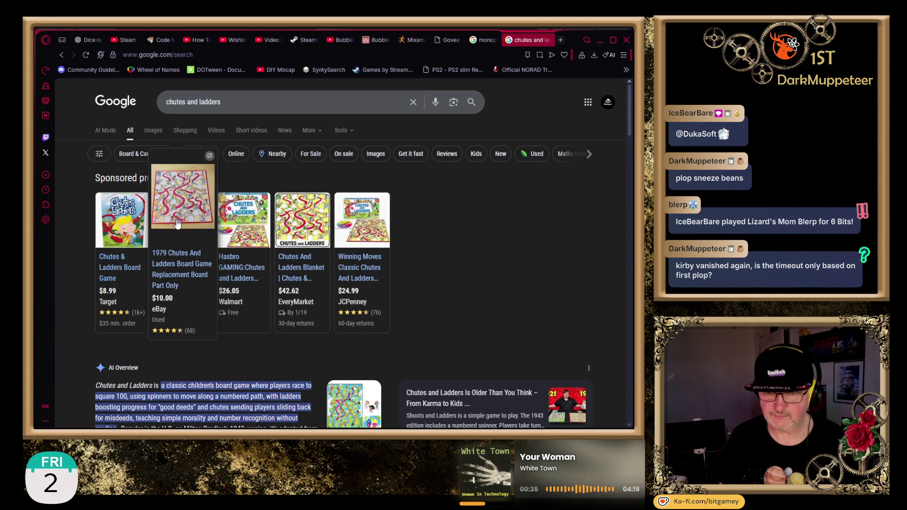
click(176, 223)
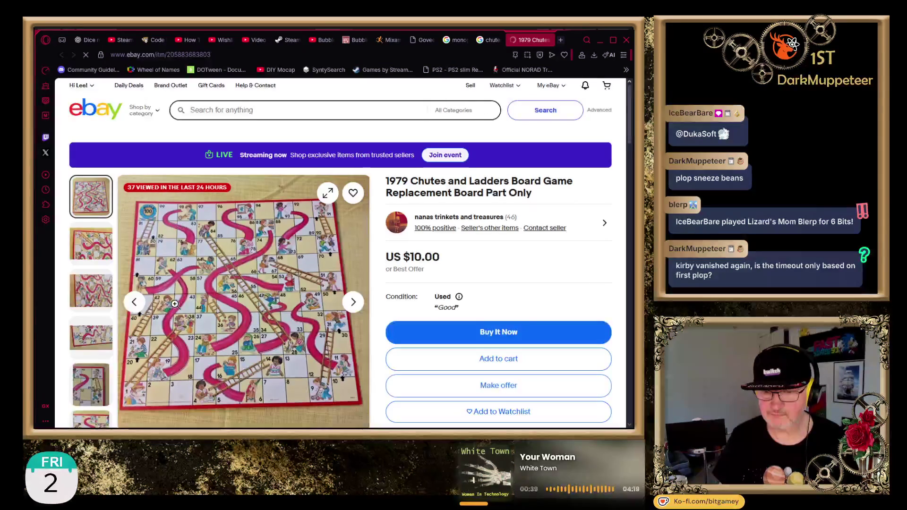
click(183, 284)
scroll(246, 274, down, 2)
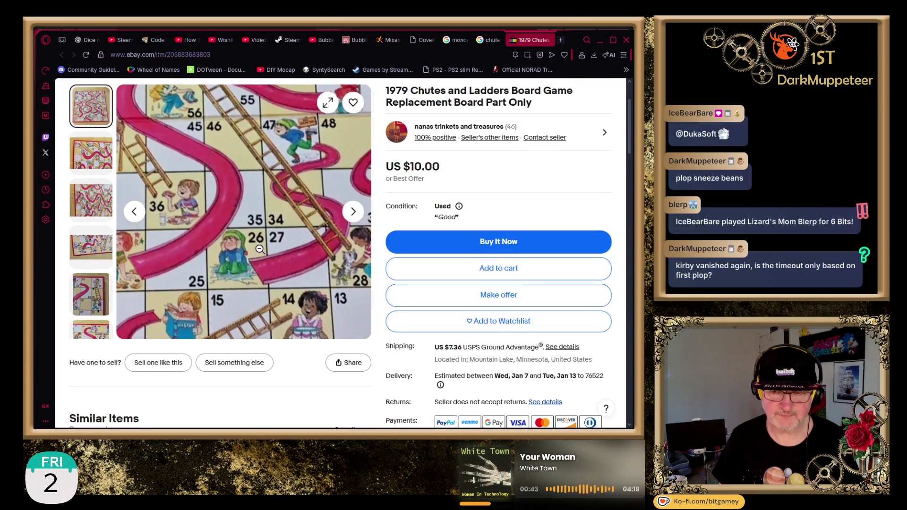
click(178, 136)
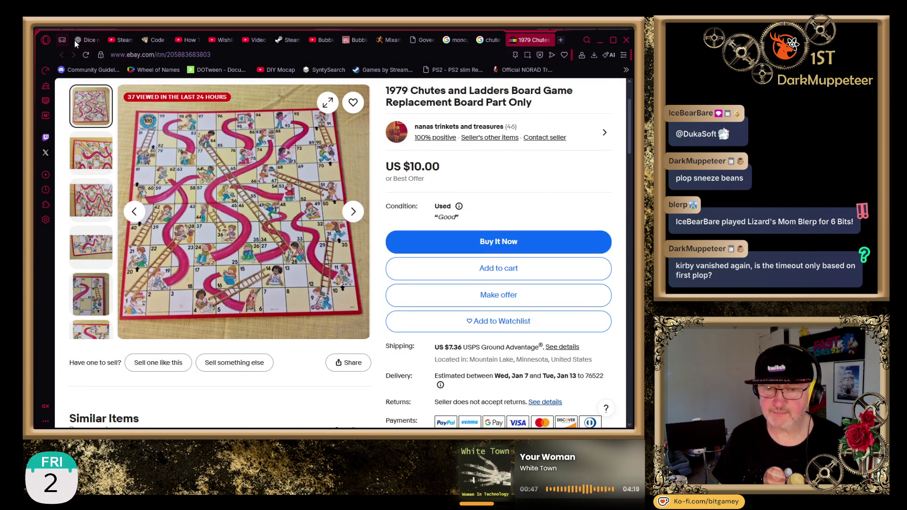
click(549, 40)
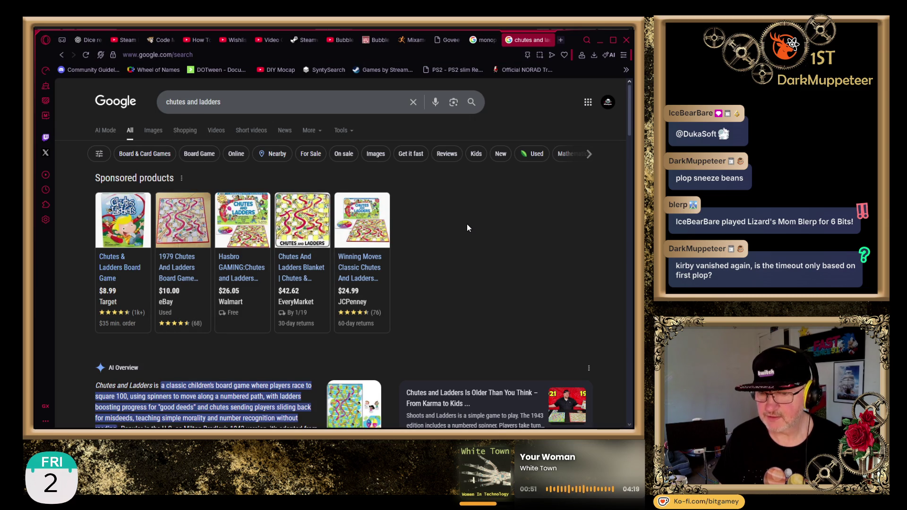
Scroll through the chutes and ladders results and switch to image results.
scroll(461, 250, down, 2)
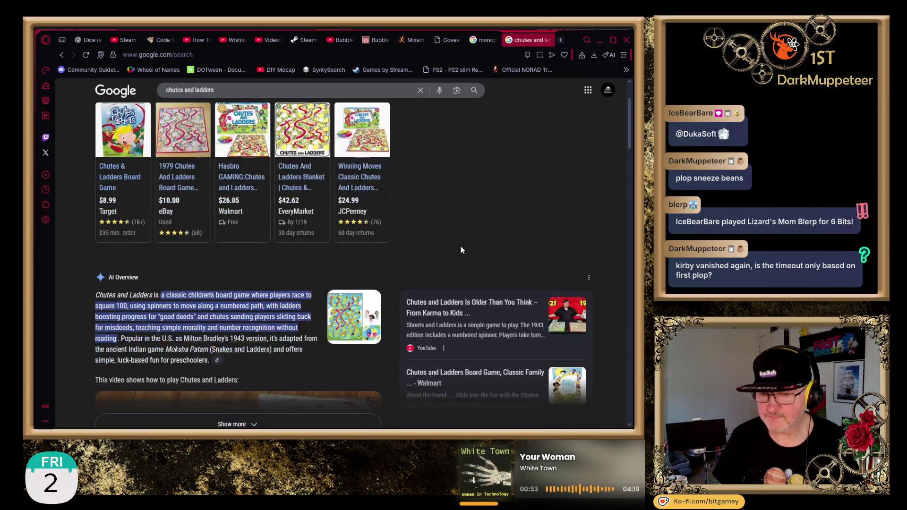
scroll(462, 249, down, 4)
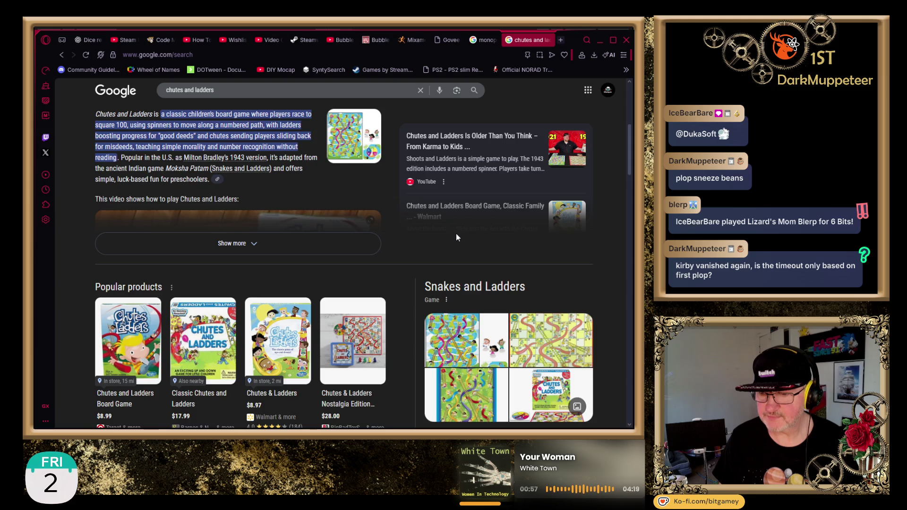
scroll(456, 235, up, 6)
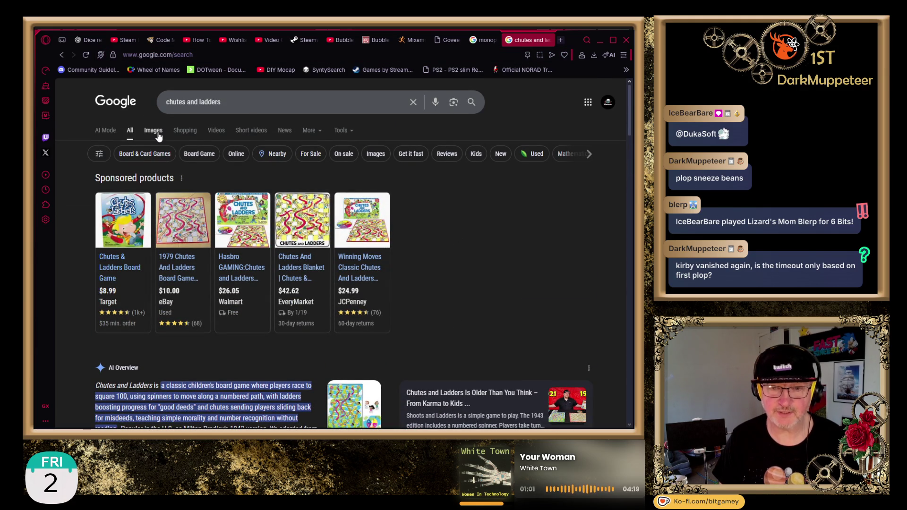
click(159, 136)
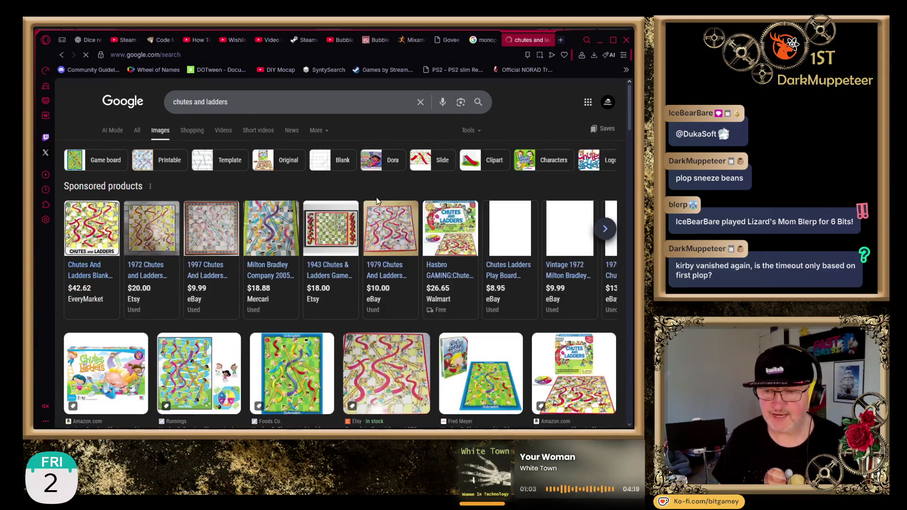
Scroll down through the Google image results for chutes and ladders.
scroll(390, 205, down, 2)
scroll(390, 204, down, 2)
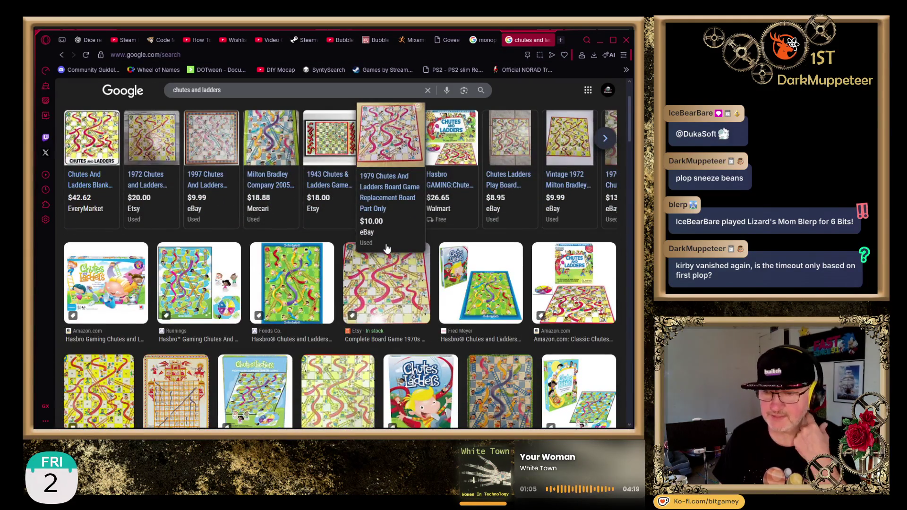
scroll(285, 258, down, 2)
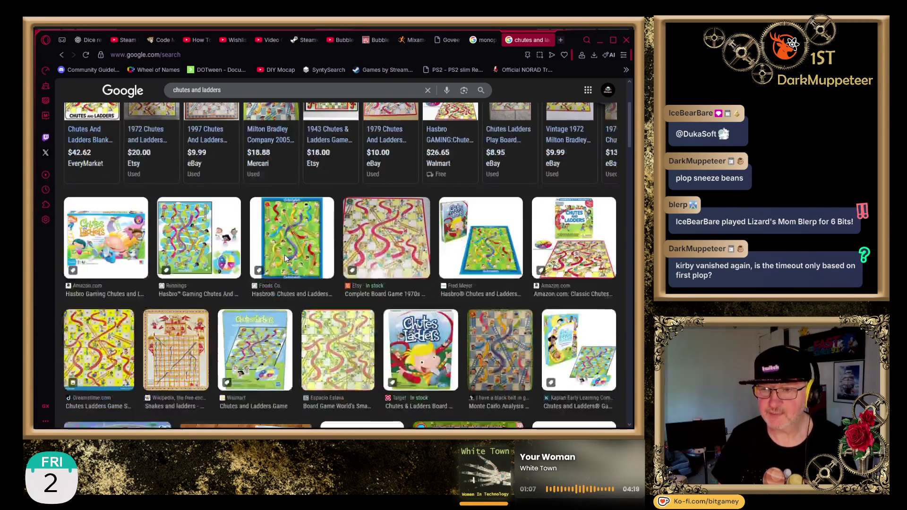
scroll(253, 245, down, 4)
scroll(248, 240, down, 4)
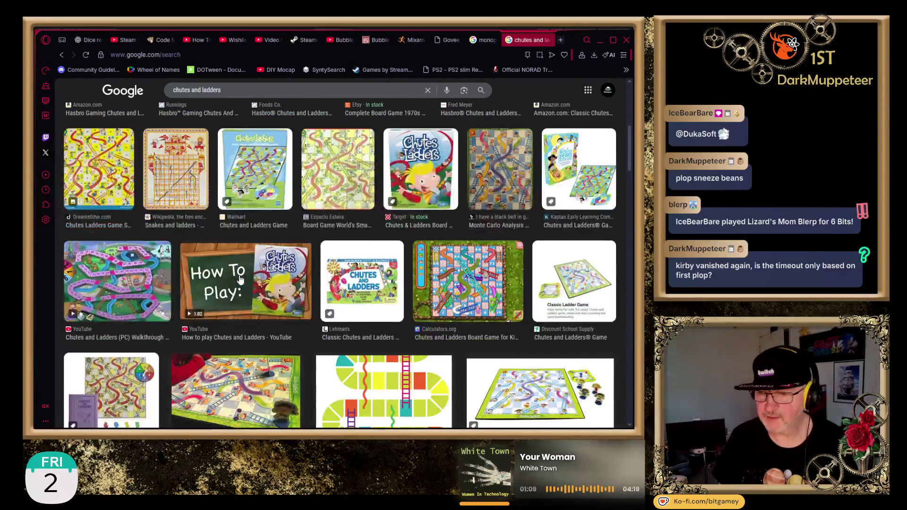
scroll(223, 292, down, 2)
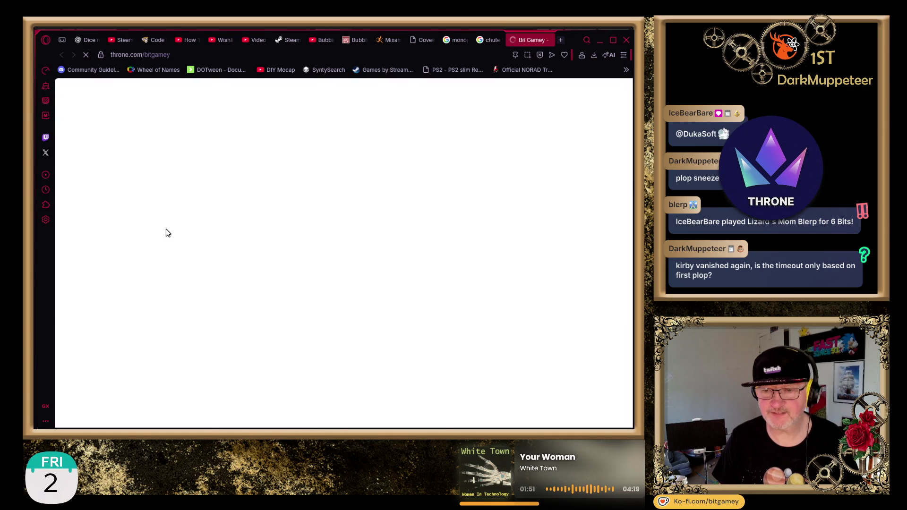
Browse down the Throne gift wishlist, then close that tab to return to Google Images.
scroll(324, 257, down, 6)
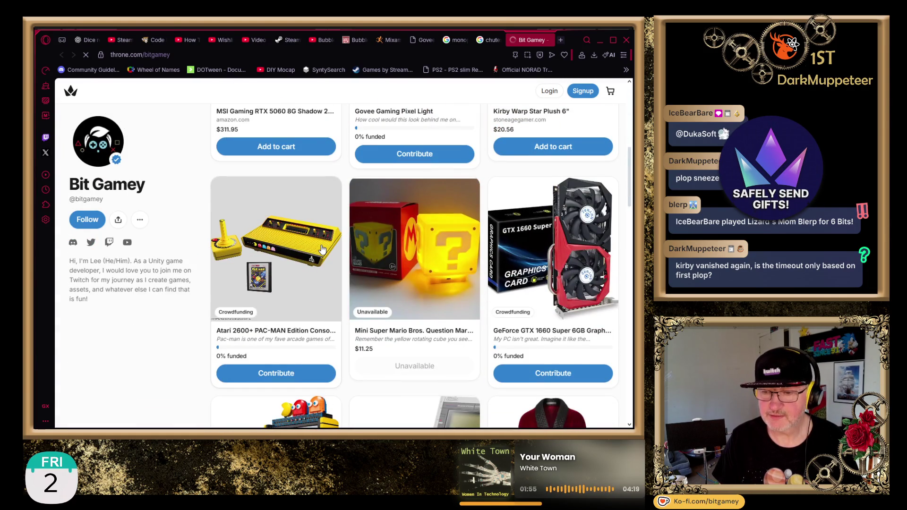
scroll(321, 249, down, 1)
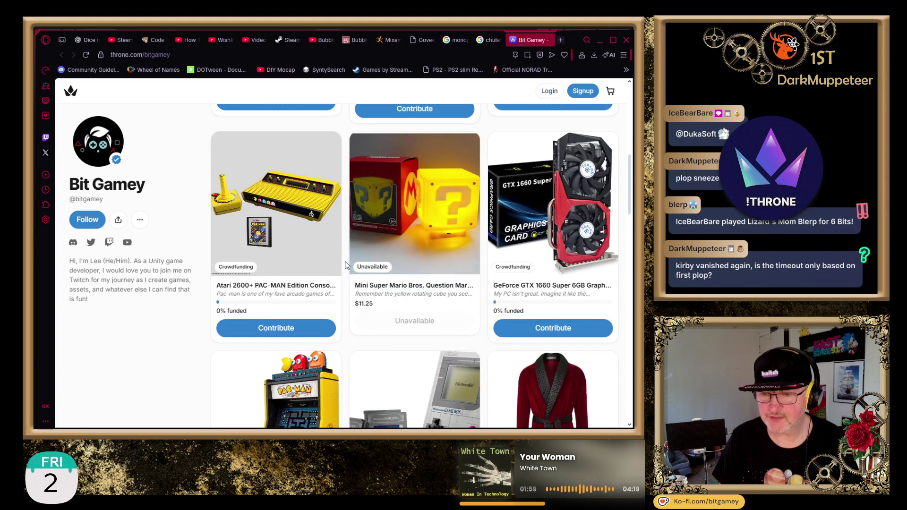
scroll(345, 265, down, 5)
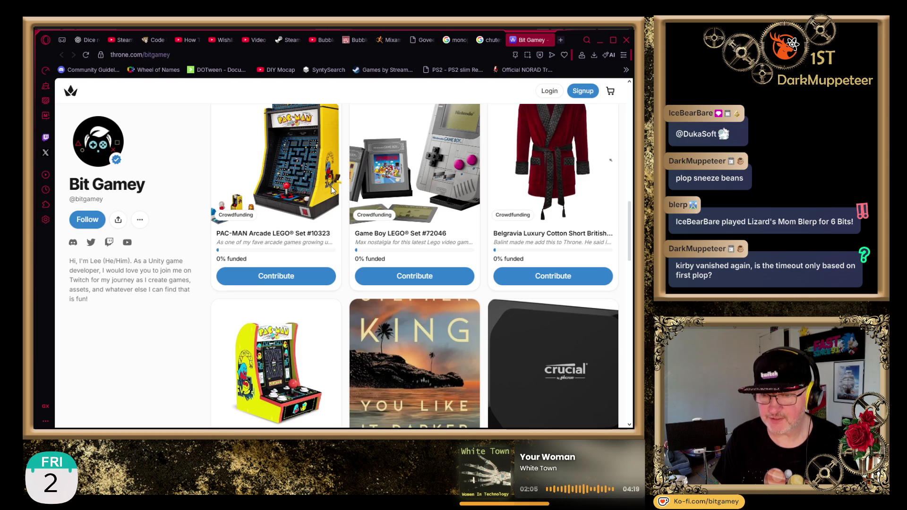
scroll(359, 302, down, 2)
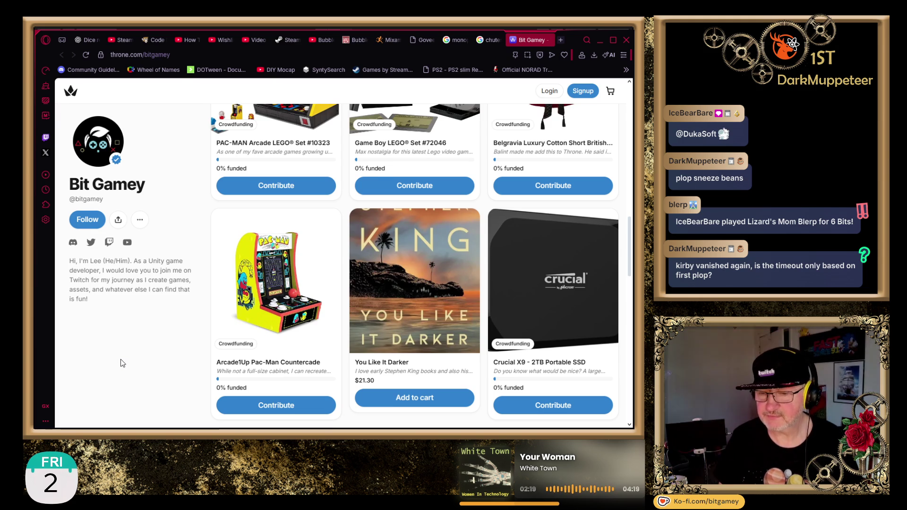
click(547, 40)
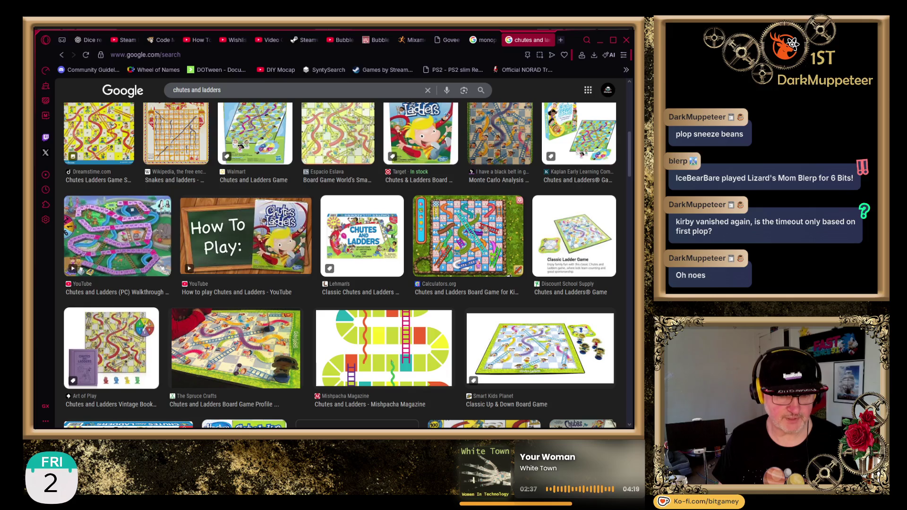
Back in Unity, orbit to a top-down view of the car and Plane, zoom out, and select the Plane.
key(alt+Tab)
click(276, 259)
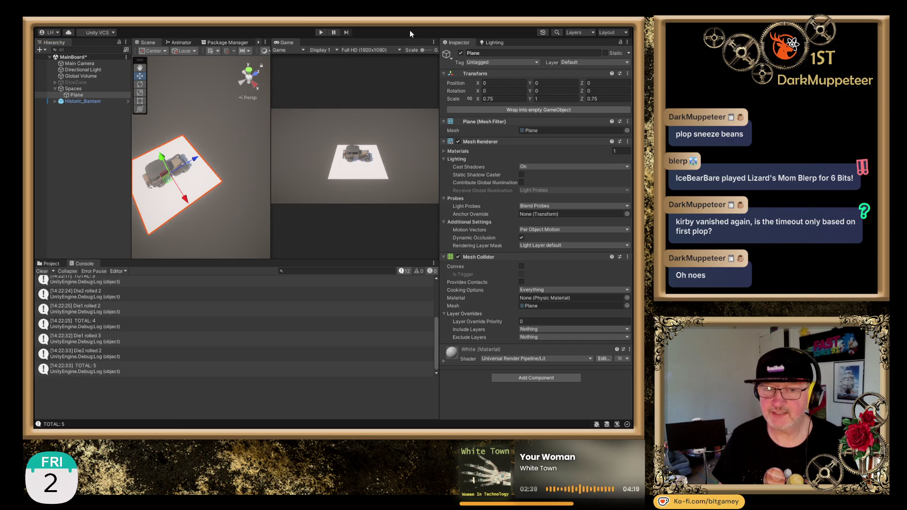
mouse_move(208, 210)
mouse_down()
mouse_move(177, 194)
mouse_move(193, 223)
mouse_move(192, 199)
mouse_up()
scroll(213, 223, down, 5)
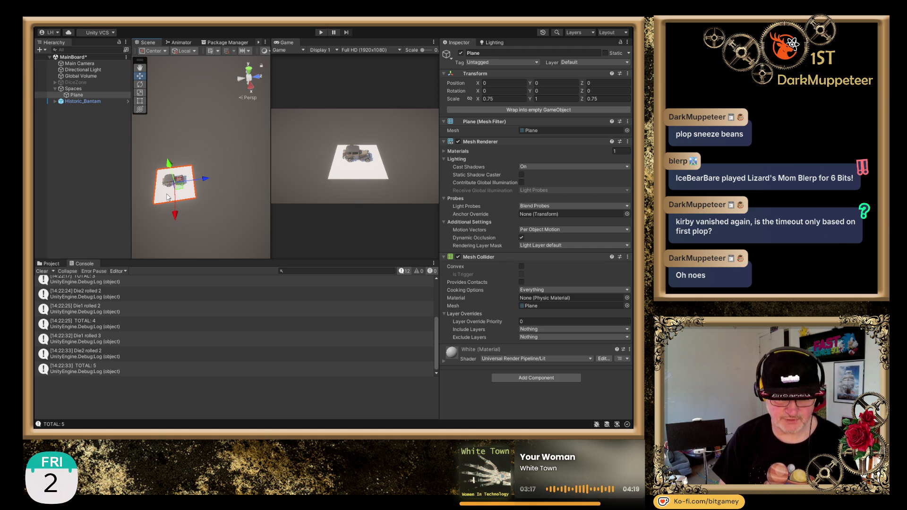
click(102, 94)
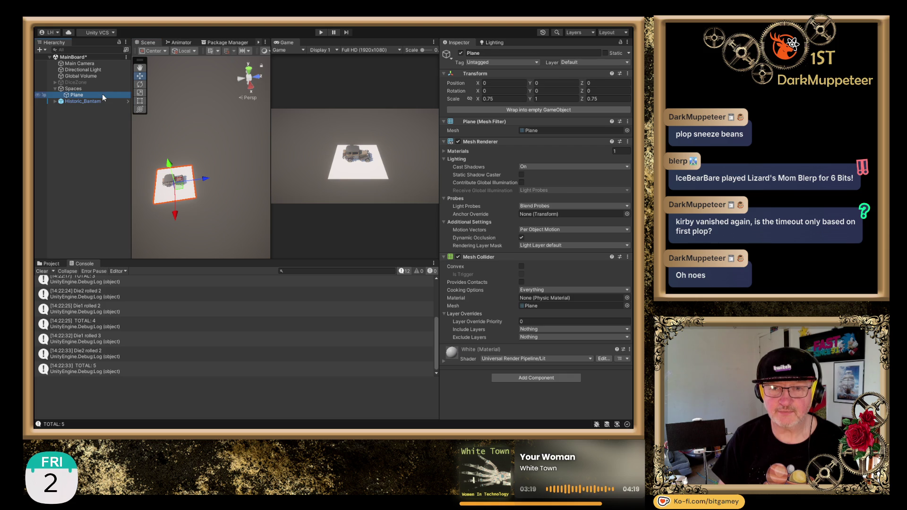
Duplicate the Plane and slide the copy beside it, setting its Z position to 7.5.
key(ctrl+d)
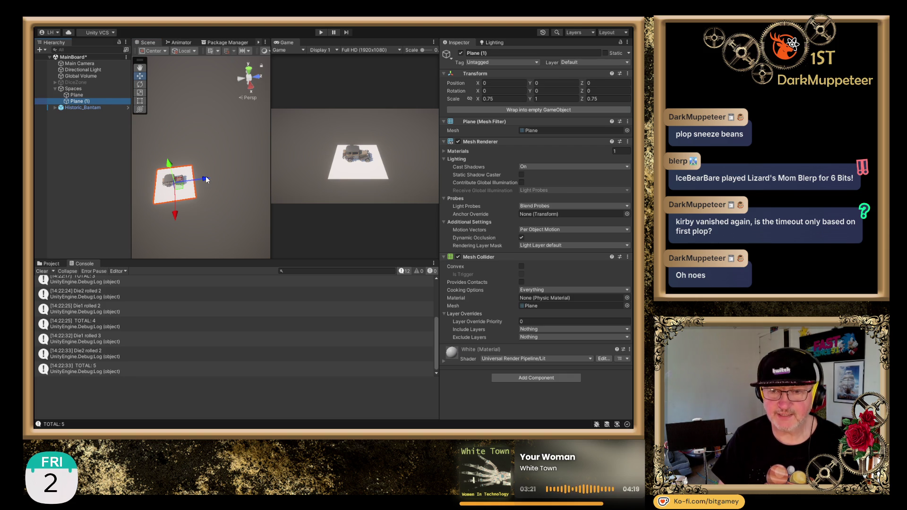
drag(206, 184, 244, 186)
click(608, 84)
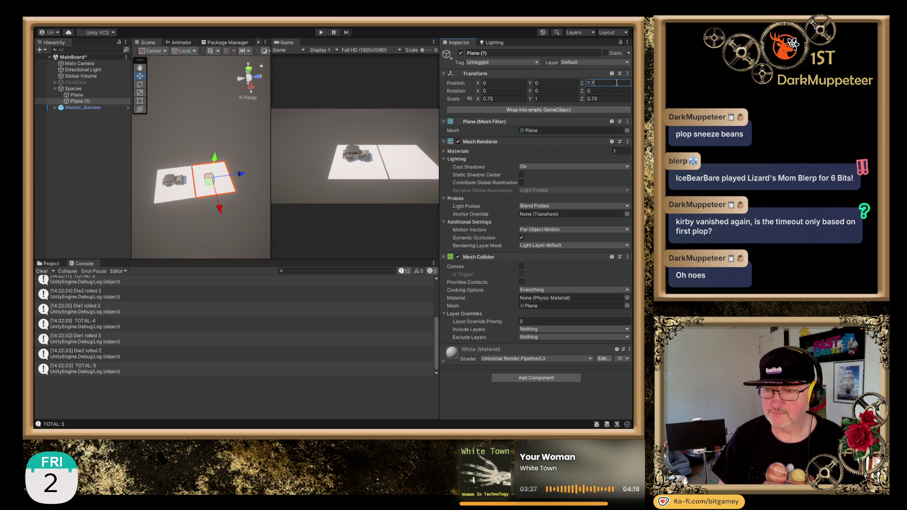
key(BackSpace)
text(5)
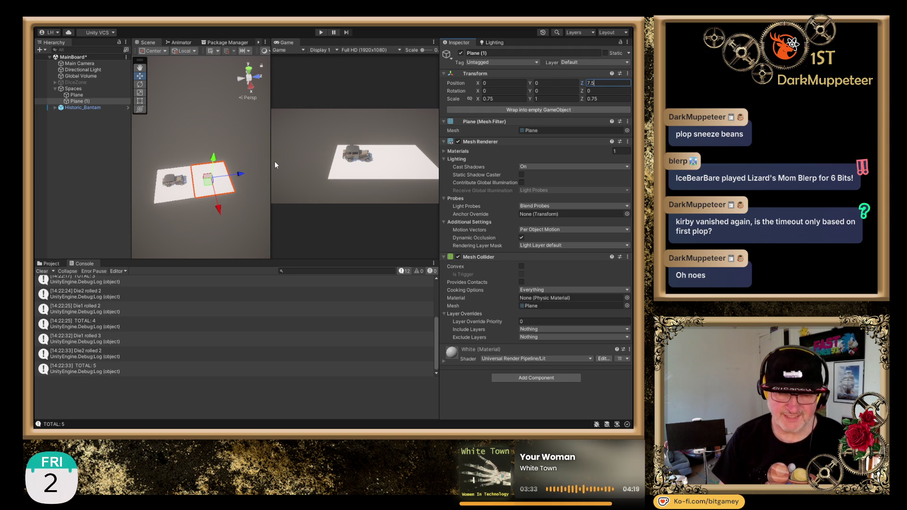
scroll(161, 238, up, 1)
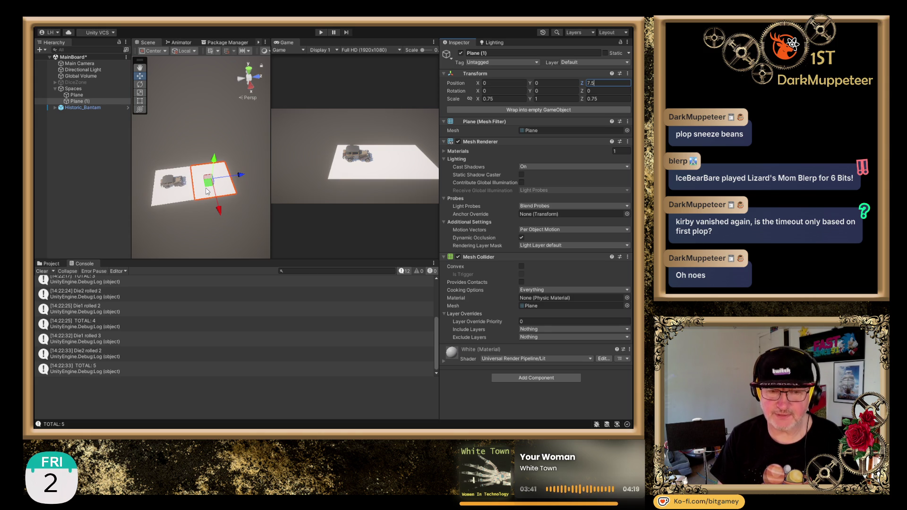
key(Return)
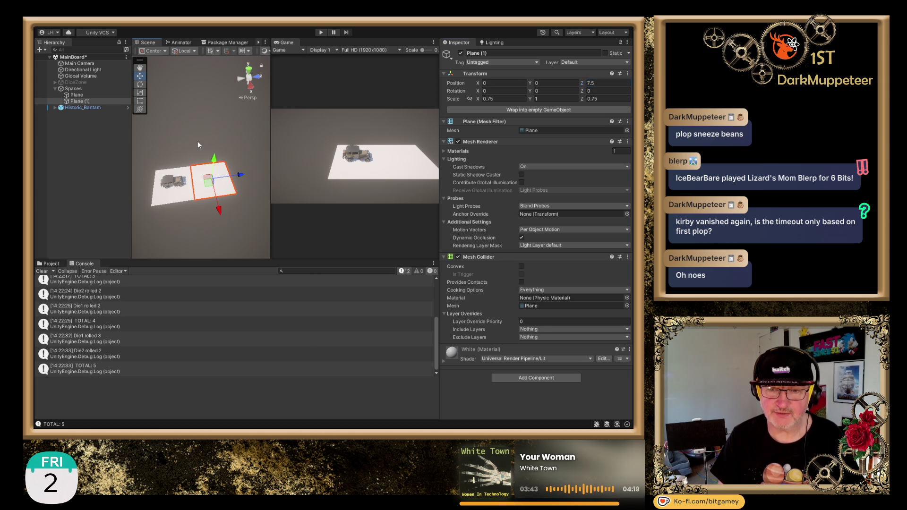
Reselect the copied plane and change its Z position from 7.5 to 7.8.
click(198, 141)
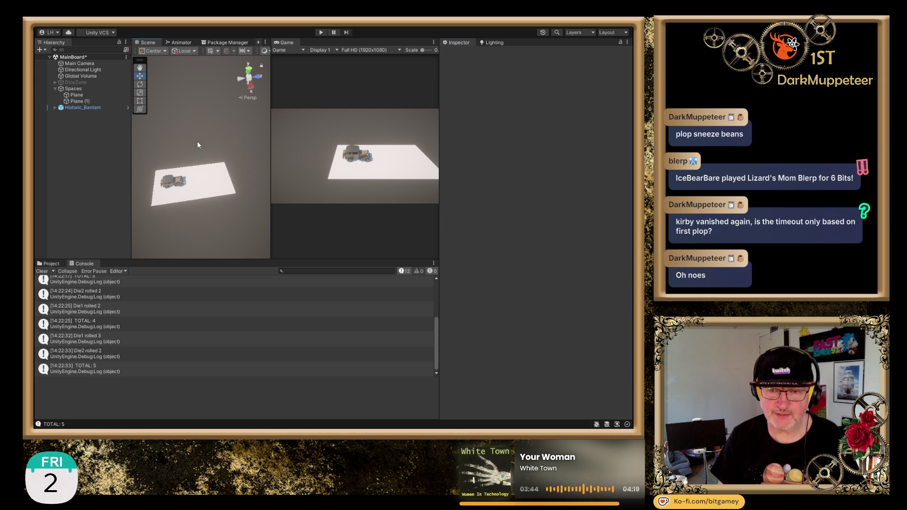
click(208, 182)
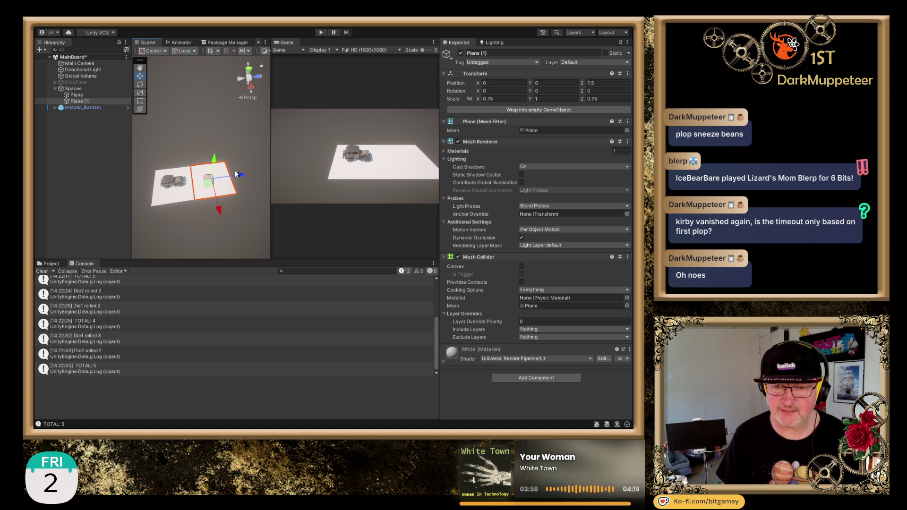
click(610, 83)
click(609, 82)
double_click(610, 82)
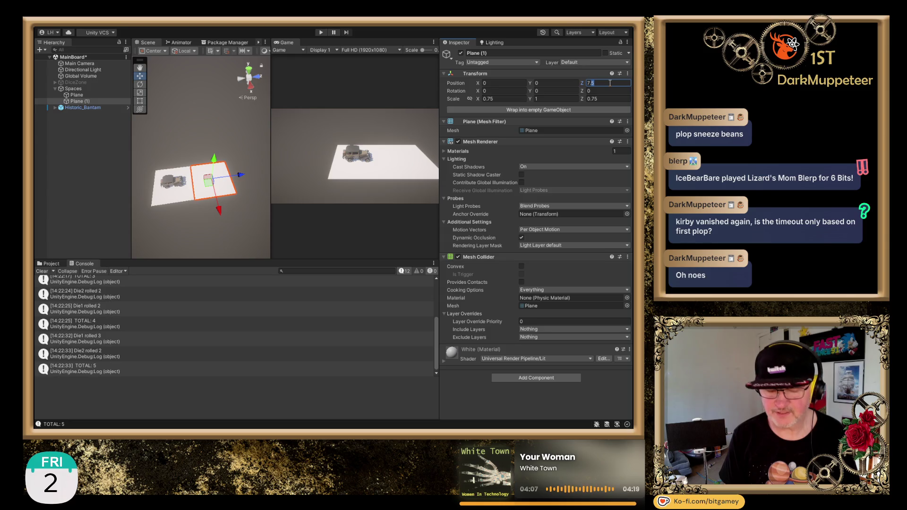
text(8)
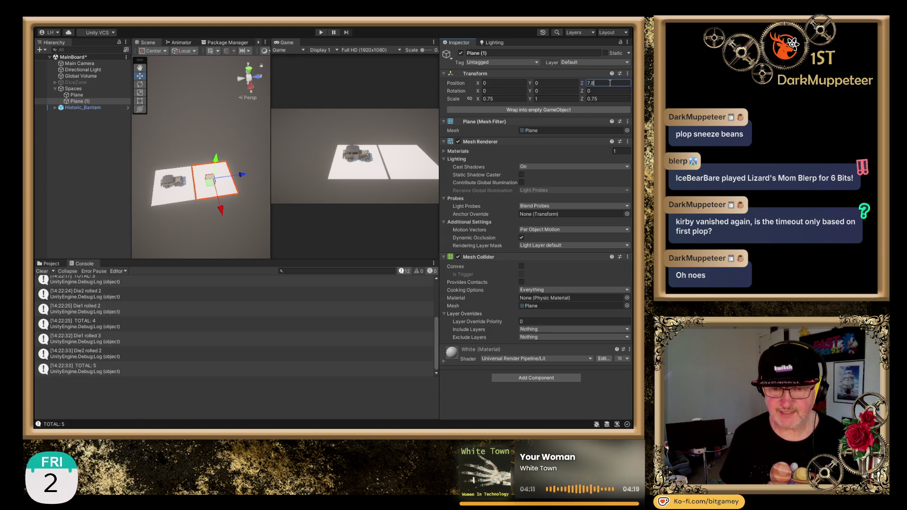
key(Return)
Select each plane in turn, orbit to a top-down view of both, and focus Plane (1).
click(224, 123)
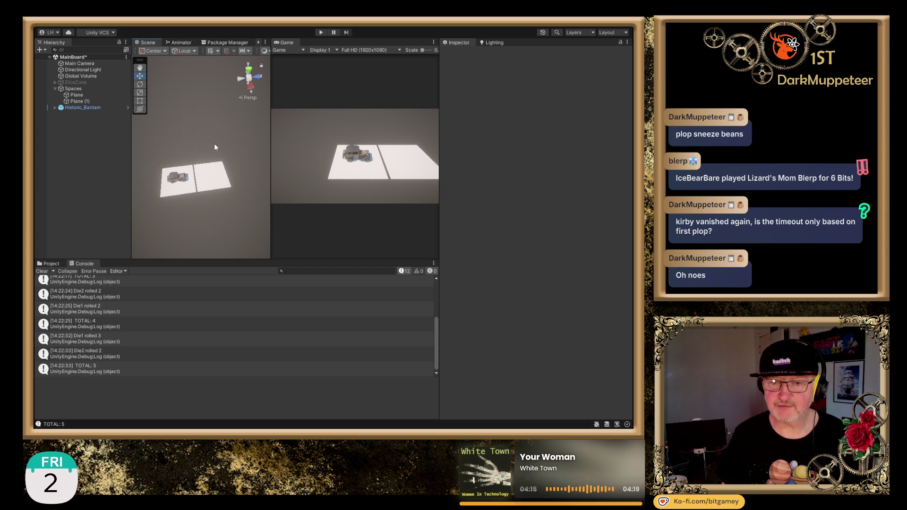
drag(203, 223, 185, 229)
click(196, 191)
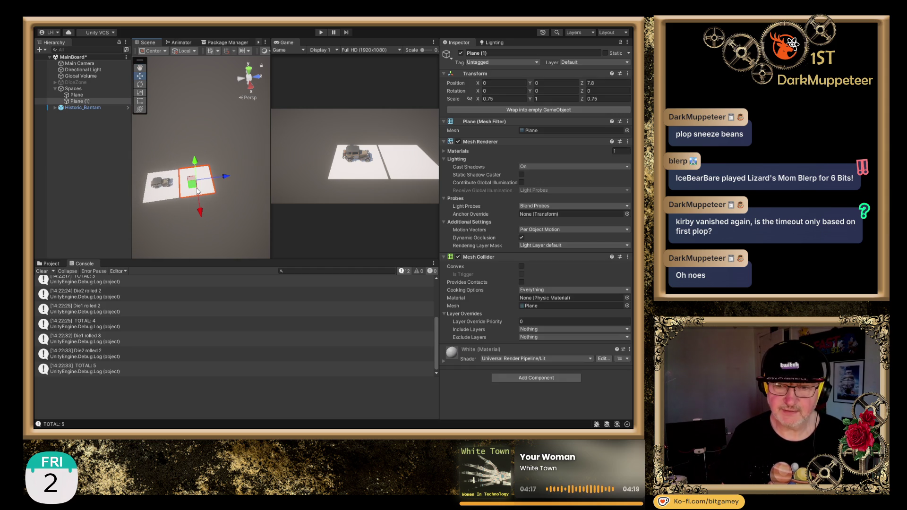
click(165, 189)
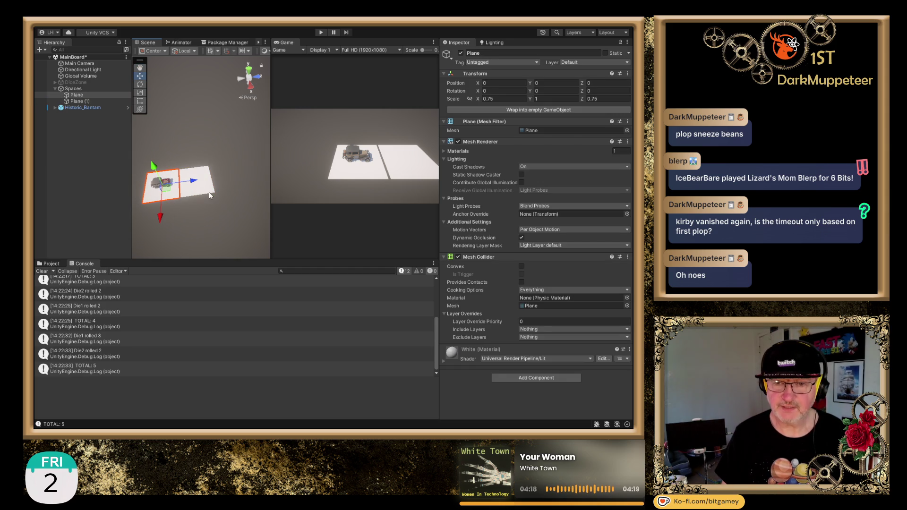
click(204, 194)
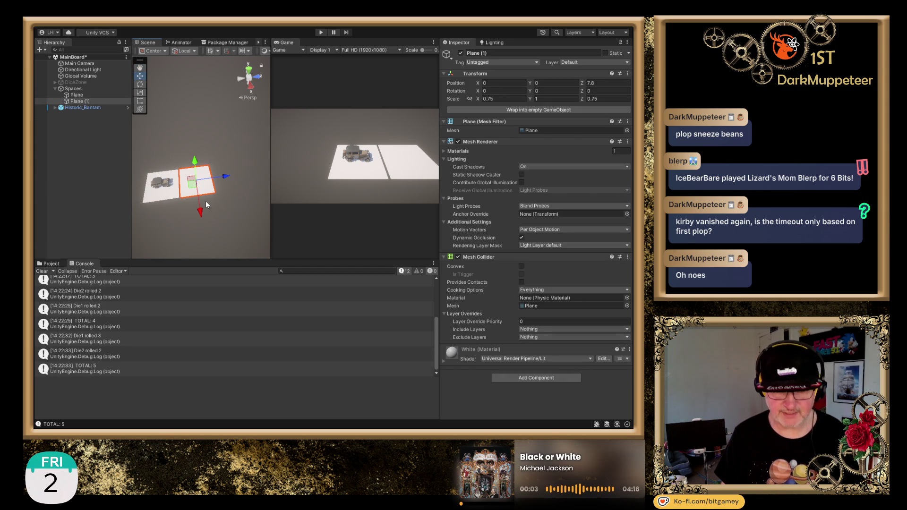
mouse_move(224, 97)
mouse_down()
mouse_move(239, 137)
mouse_move(224, 169)
mouse_up()
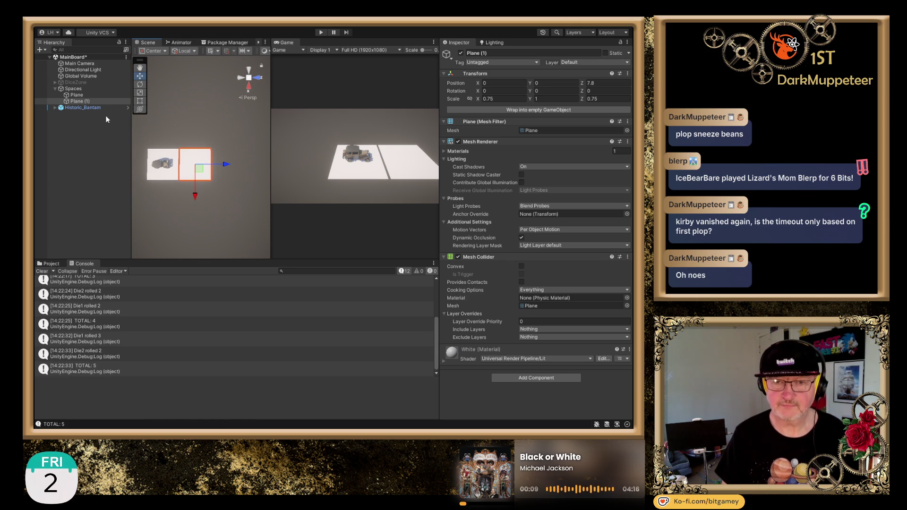
click(89, 103)
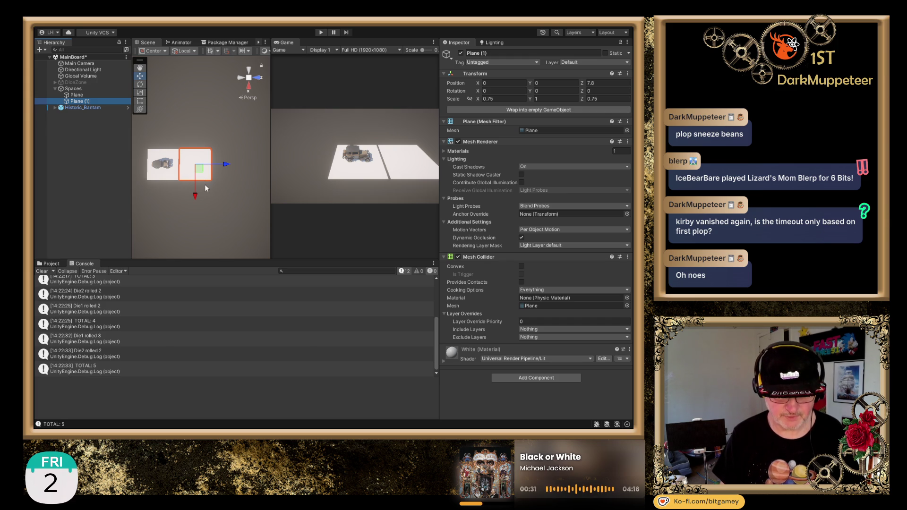
key(ctrl+d)
Move Plane (2) along the row by setting its Z position to 7.8+7.8 (15.68).
click(596, 83)
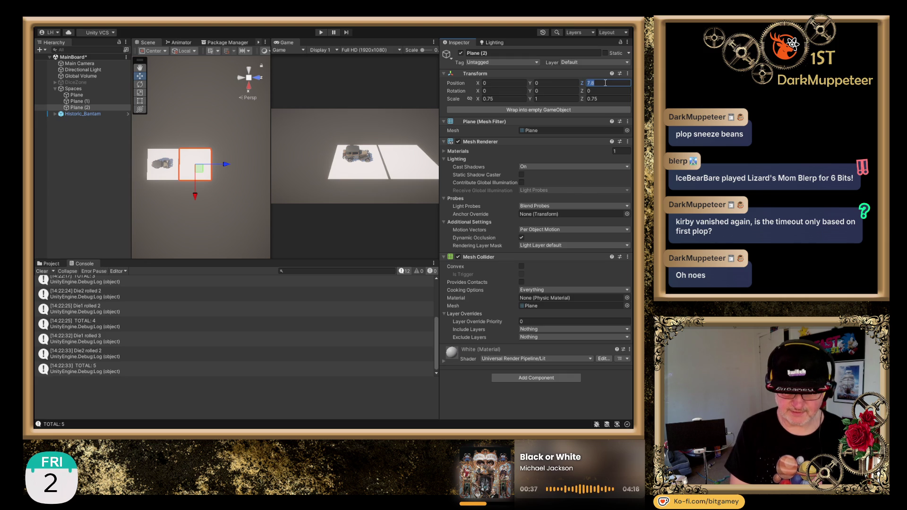
text(-)
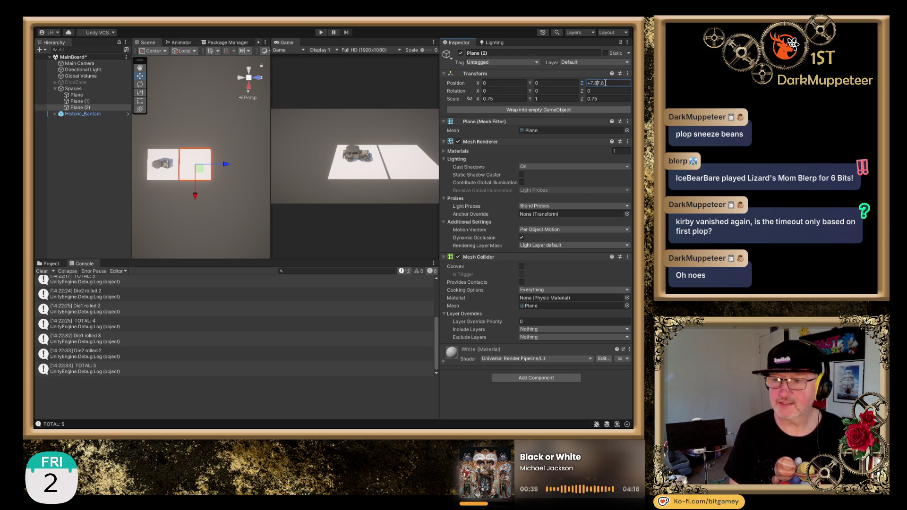
key(ctrl+z)
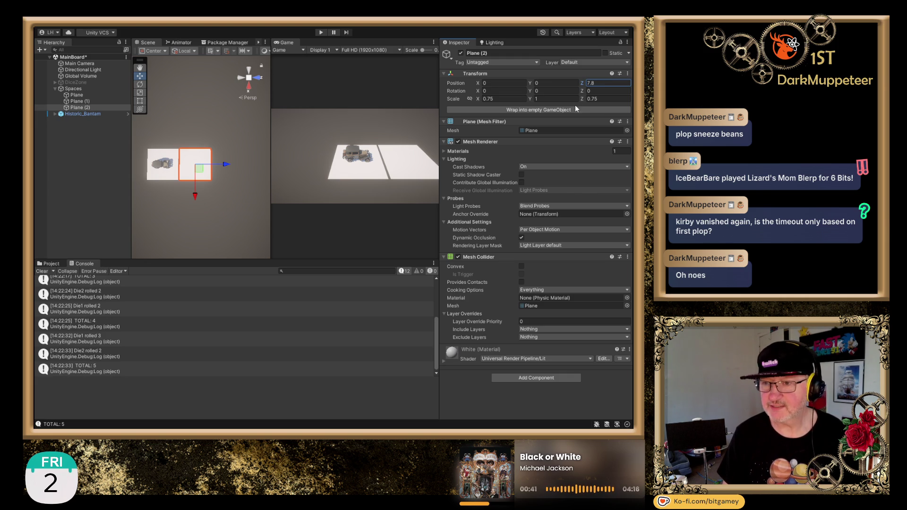
text(7.8)
key(ctrl+z)
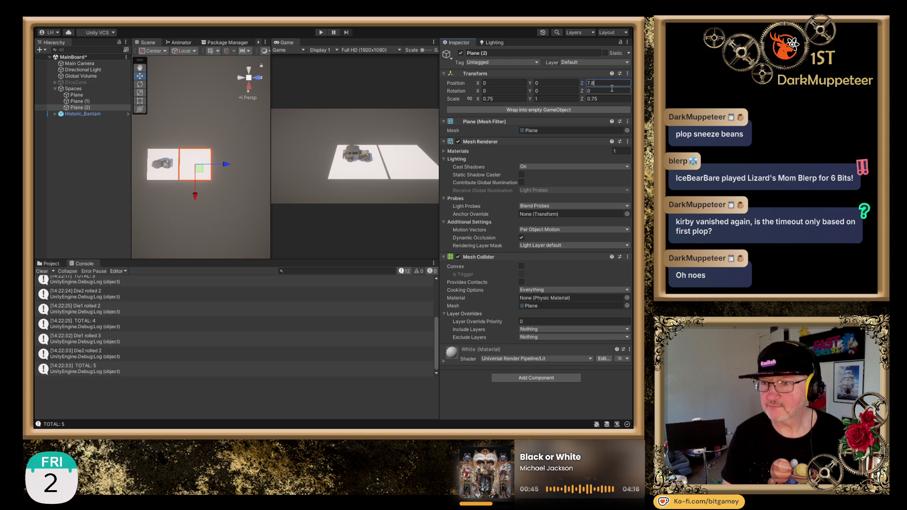
text(8)
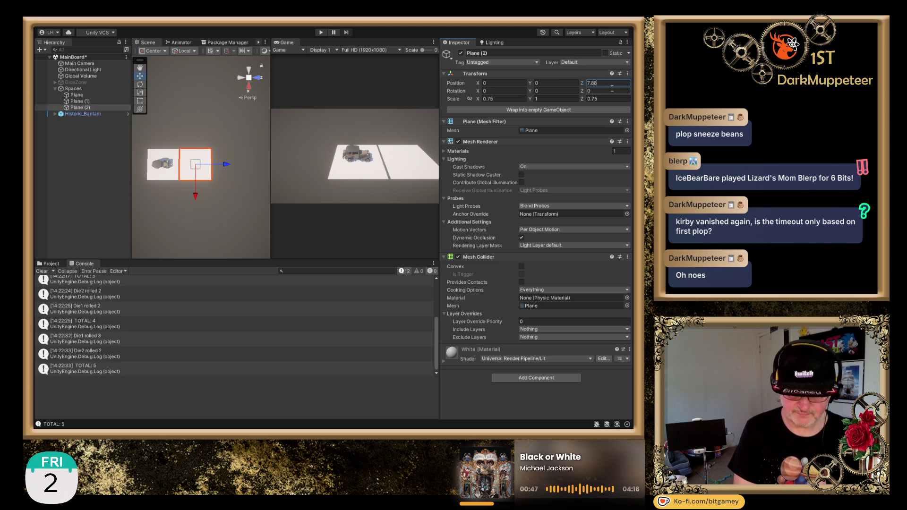
text(+7.8)
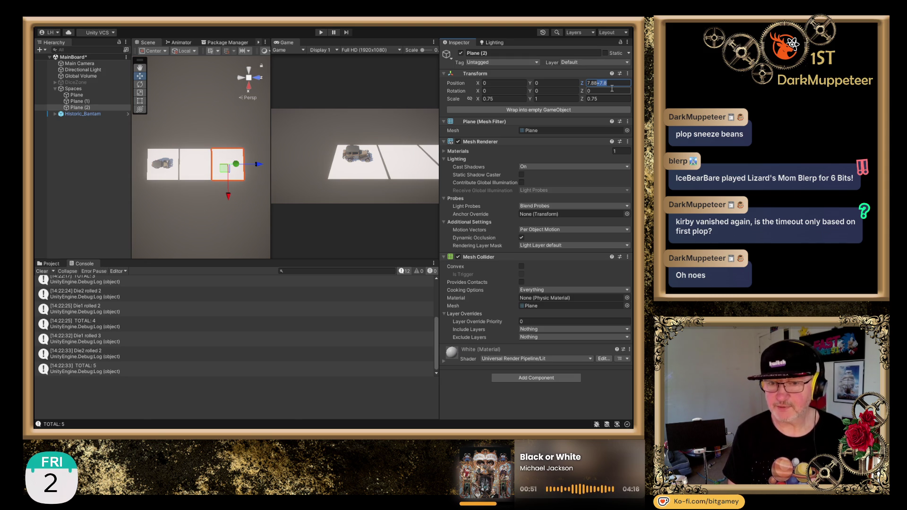
key(Return)
click(91, 108)
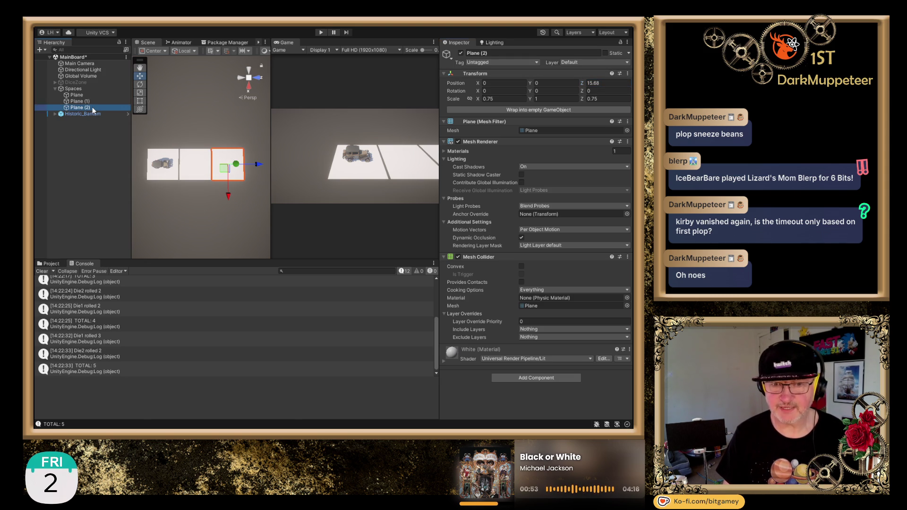
Duplicate into Plane (3) and add +7.8 to its Z position, placing it at 23.48.
key(ctrl+d)
click(619, 83)
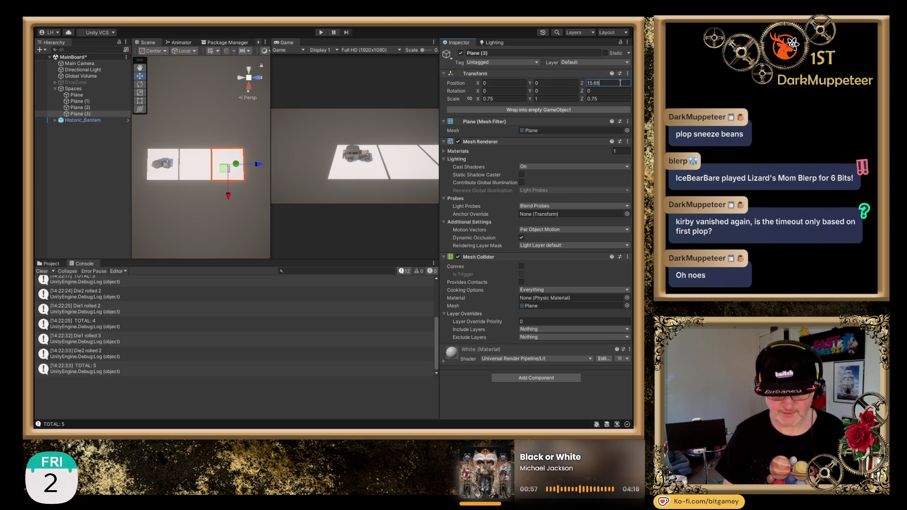
text(+7.8)
key(Return)
scroll(186, 156, down, 2)
drag(186, 156, 180, 156)
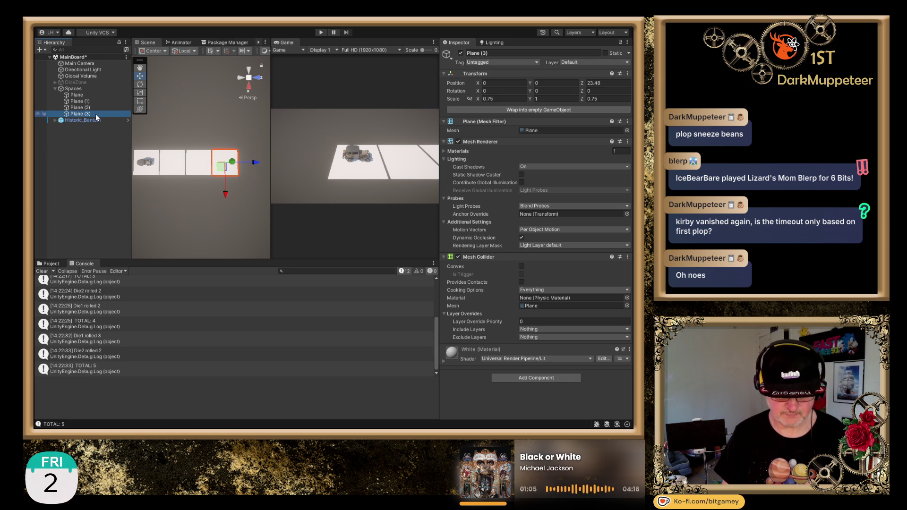
Duplicate into Plane (4) at Z 31.28, then duplicate it once more as Plane (5).
key(ctrl+d)
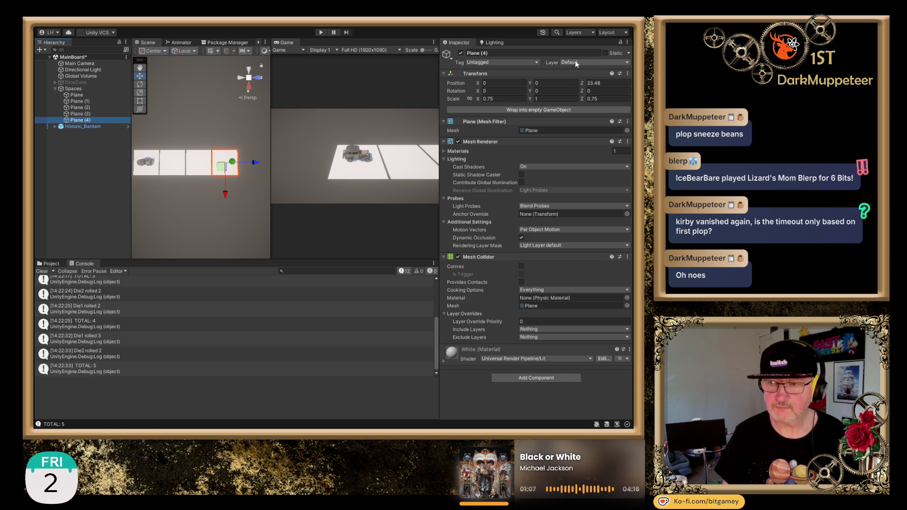
click(618, 83)
key(Right)
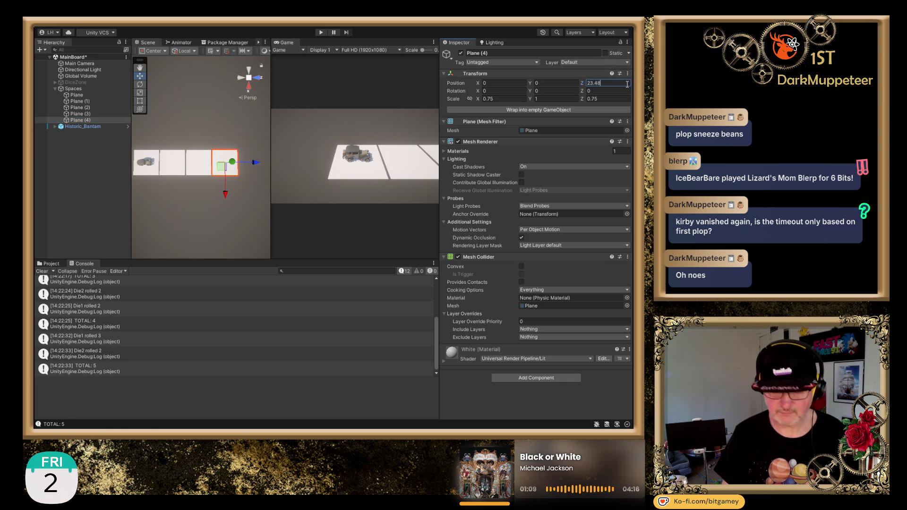
text(+7.8)
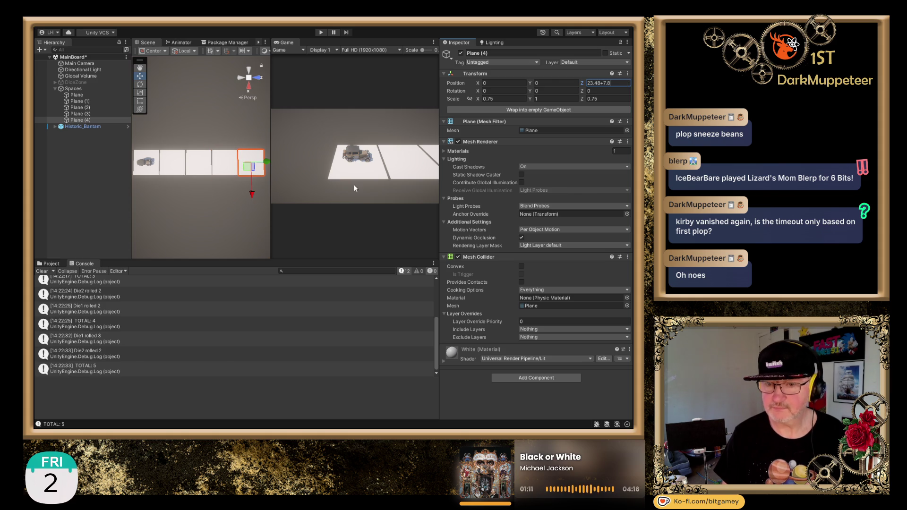
click(87, 119)
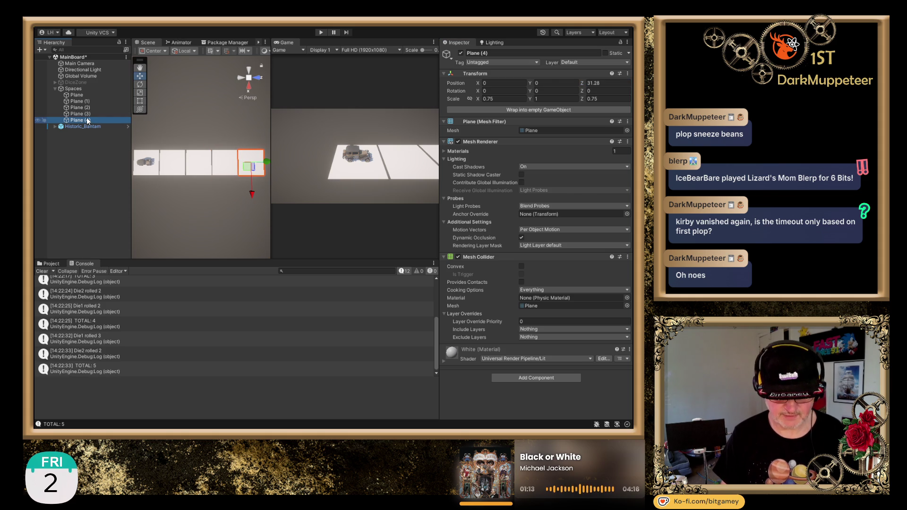
key(ctrl+d)
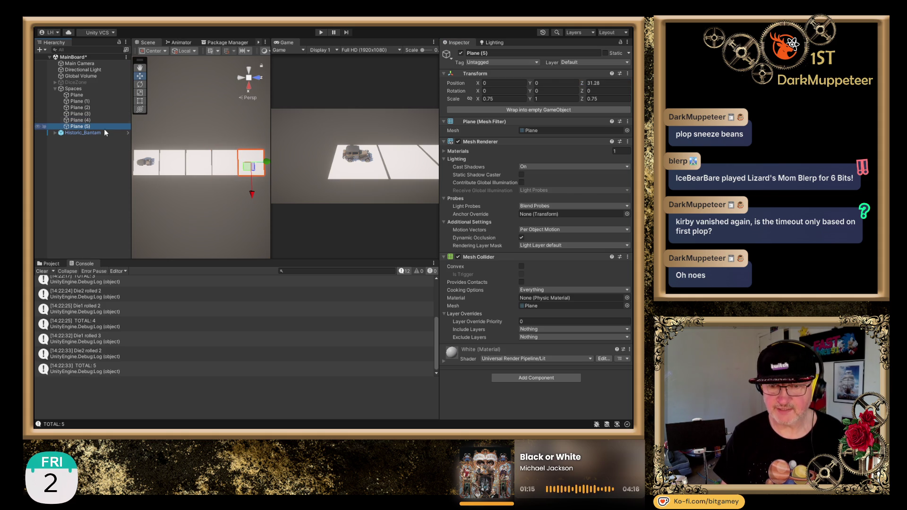
Turn the corner by setting Plane (5) Position X to 7.8.
click(506, 84)
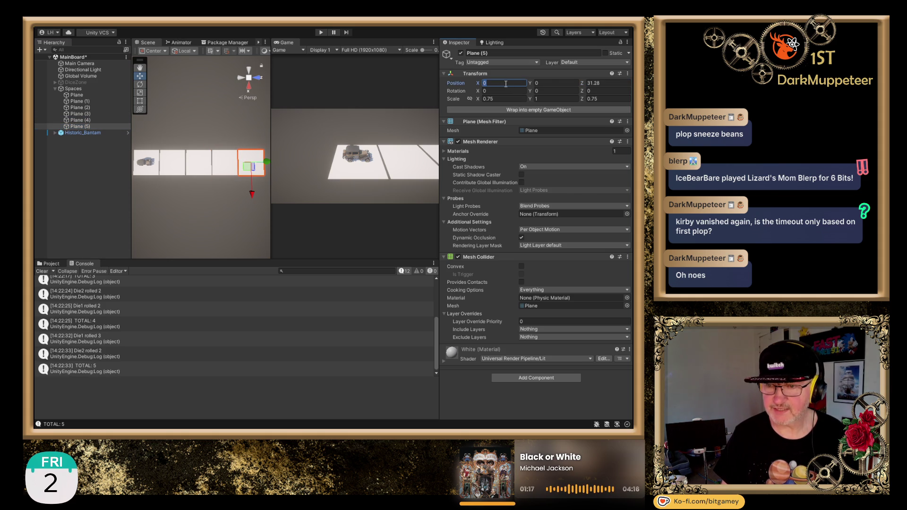
text(+7.8)
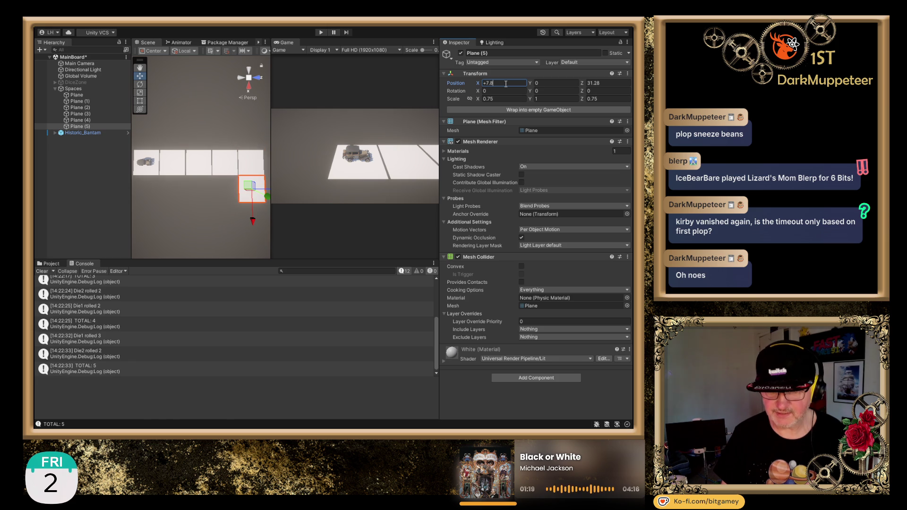
key(Return)
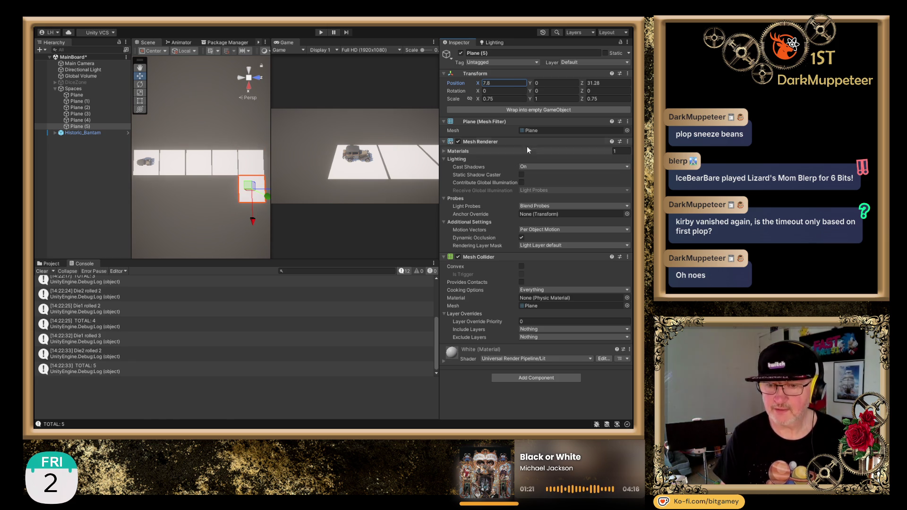
Duplicate Plane (5) into Plane (6) at X 15.6 and pan to view the cornered row.
click(82, 126)
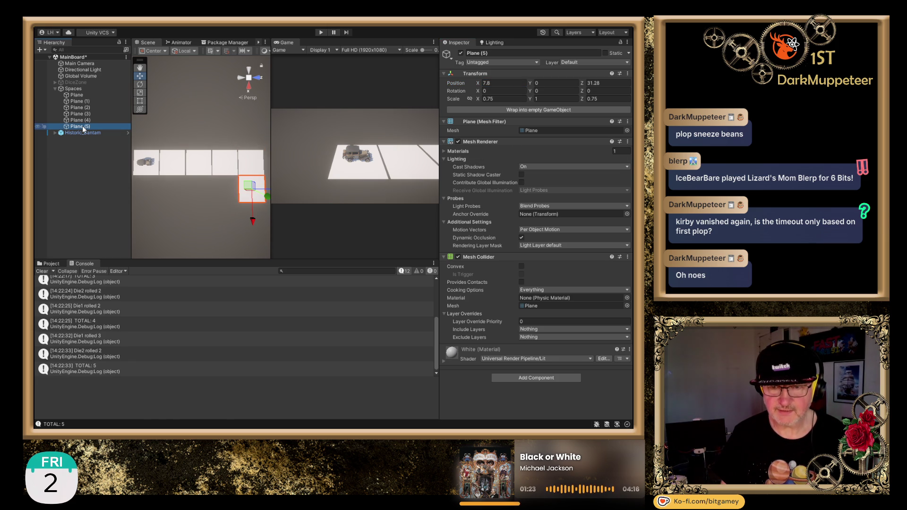
key(ctrl+d)
click(513, 82)
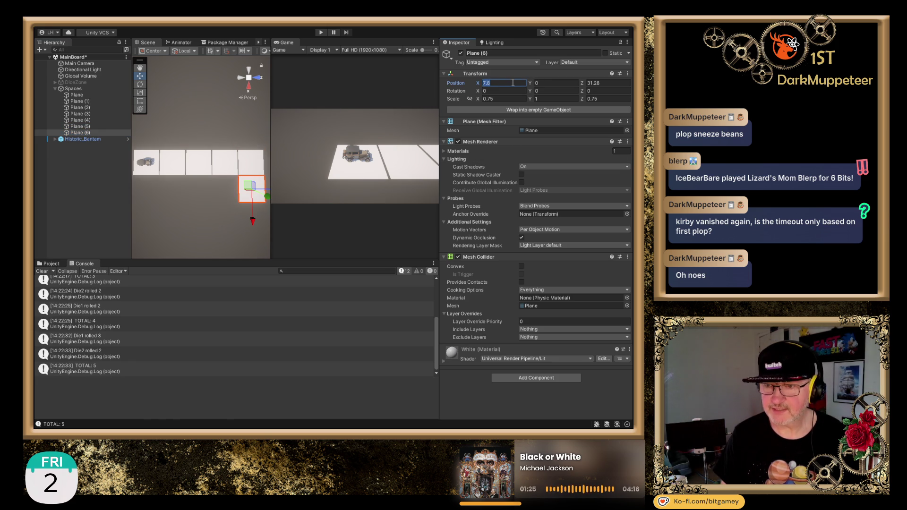
text(+7.8)
key(Return)
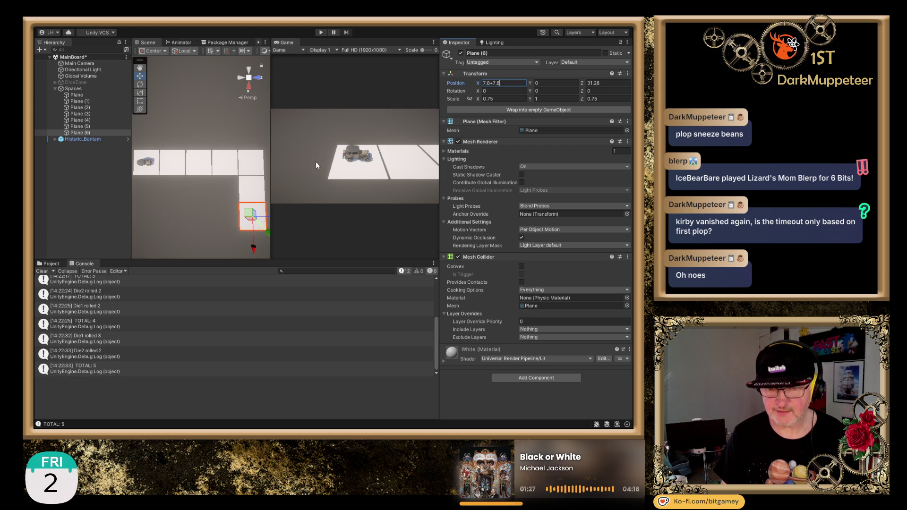
drag(217, 228, 212, 183)
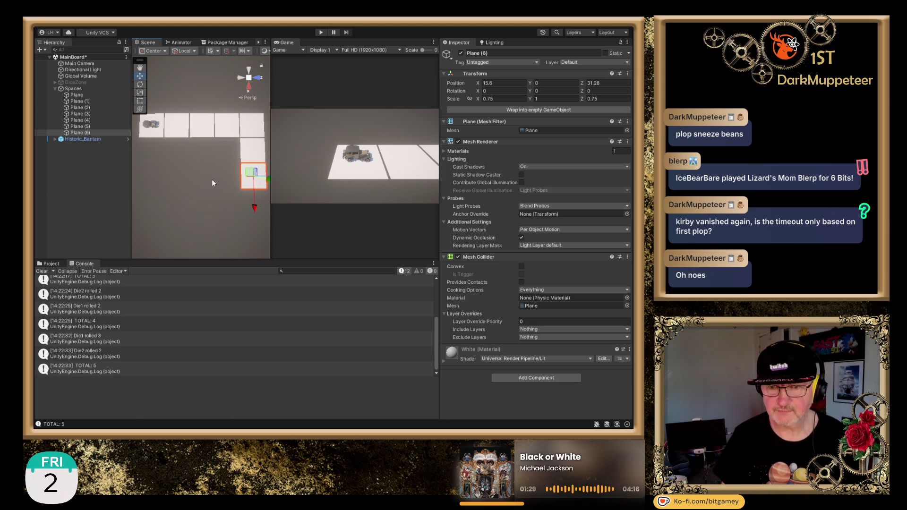
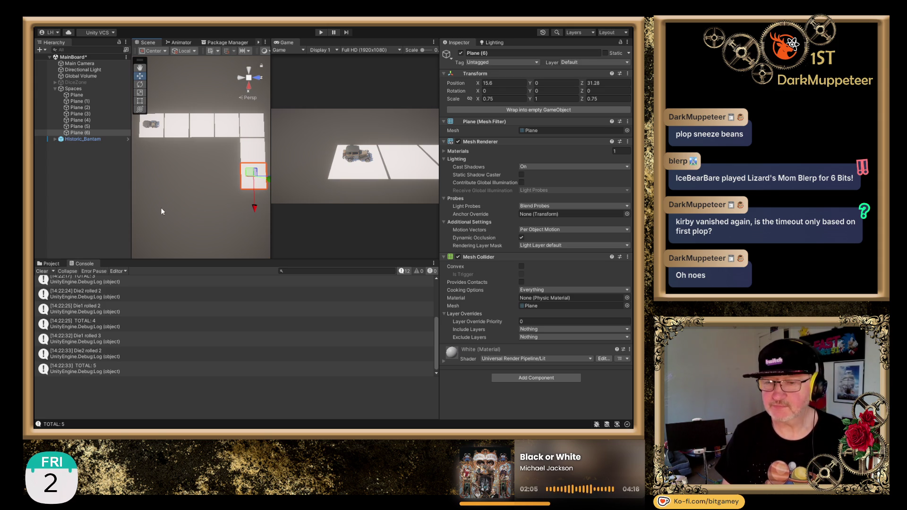
Duplicate Plane (6) into Plane (7) and keep its Z position at 31.28.
click(90, 133)
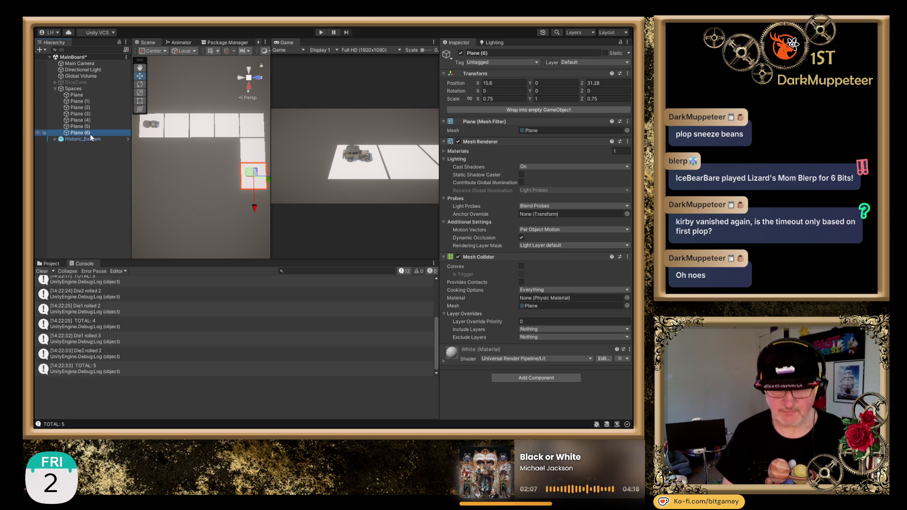
key(ctrl+d)
scroll(222, 198, down, 2)
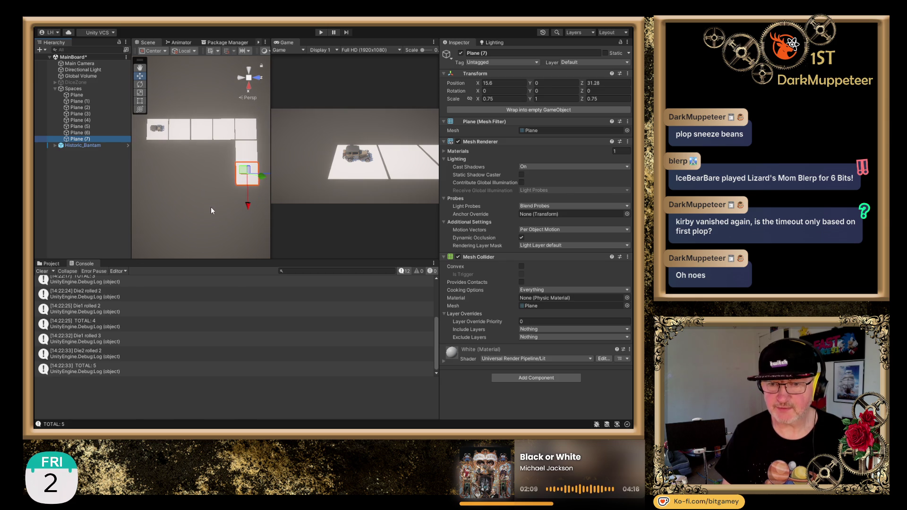
click(613, 86)
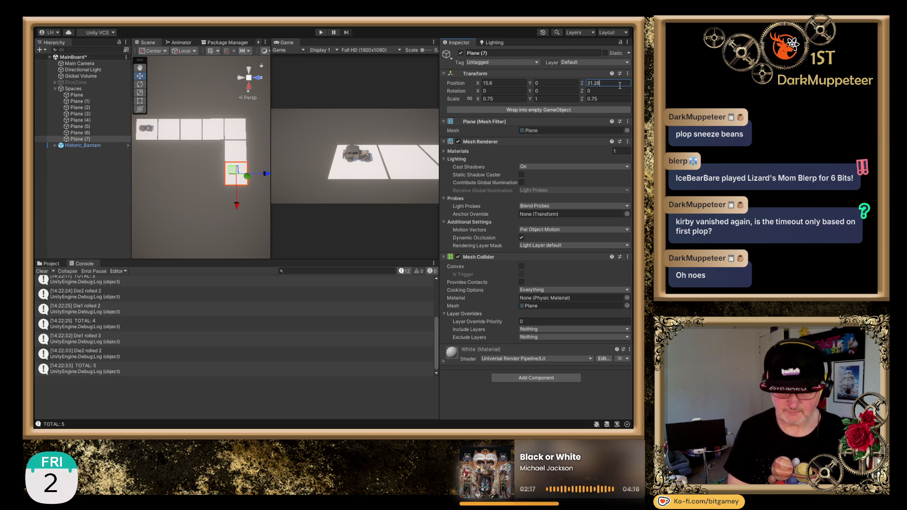
text(-7.8)
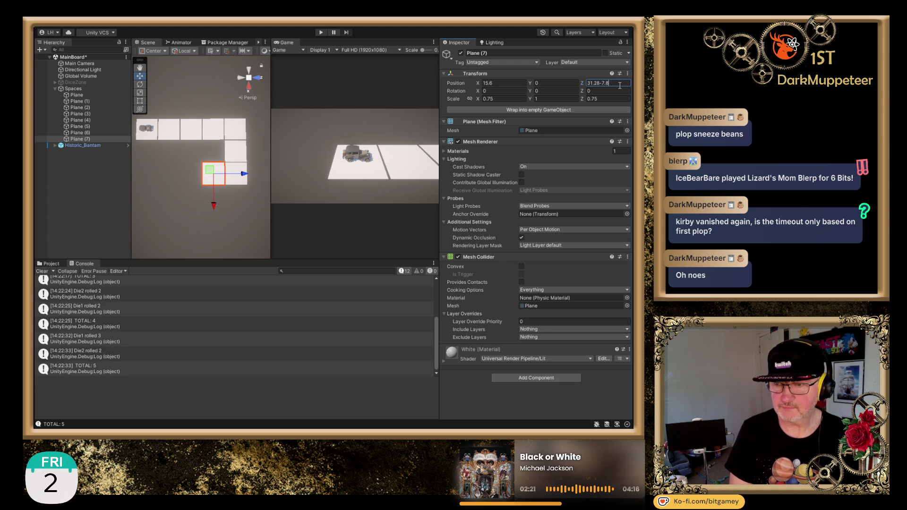
key(shift+Left)
key(shift+Left)
key(shift+Left)
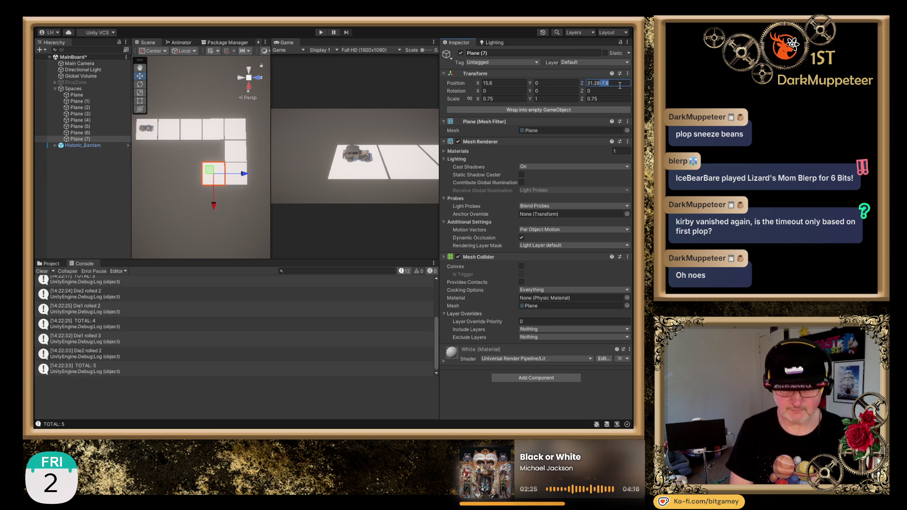
key(BackSpace)
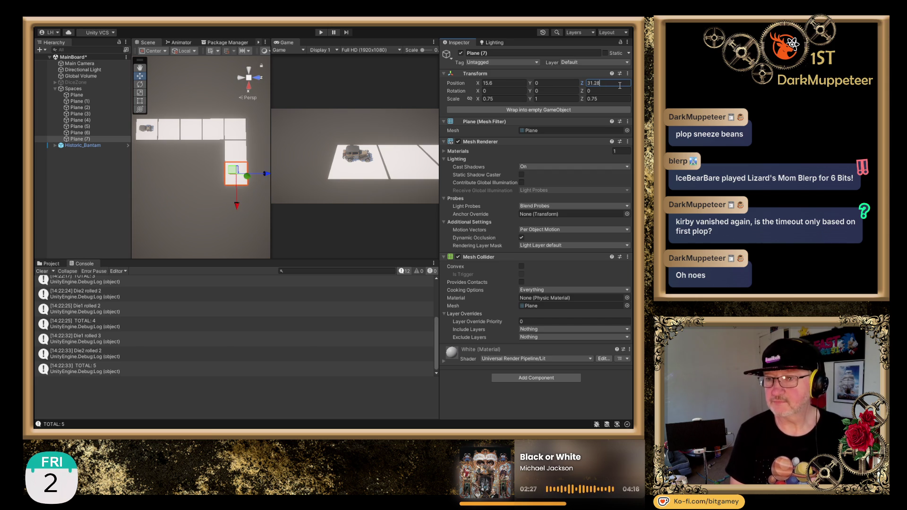
key(Return)
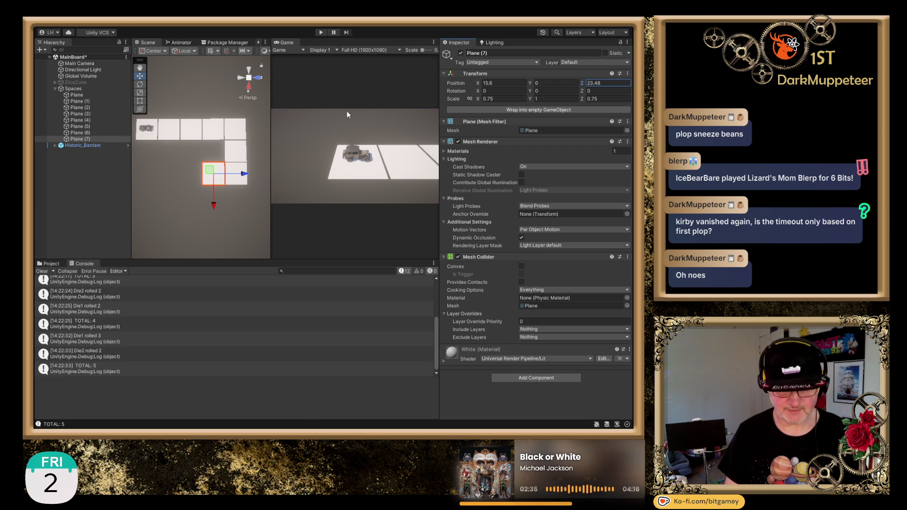
text(31.28)
Set Plane (7)'s X position to 15.6+7.8, giving 23.4.
click(509, 82)
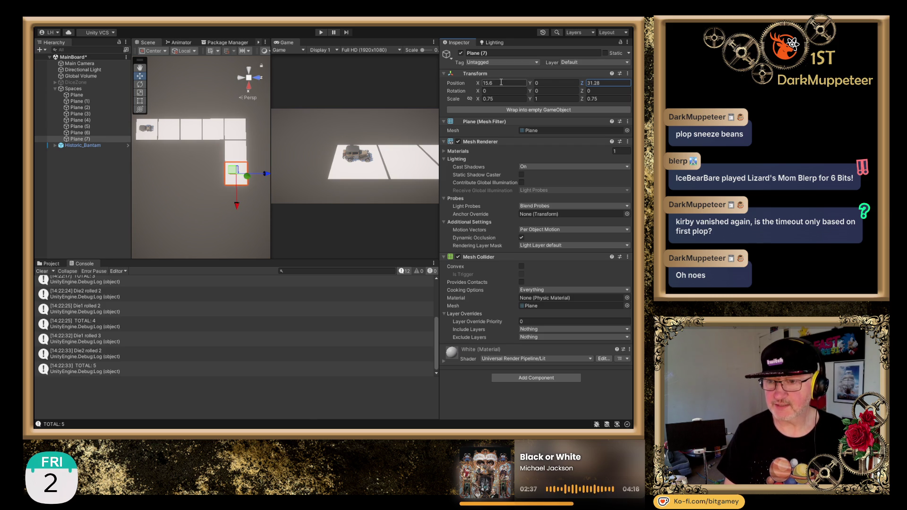
click(510, 82)
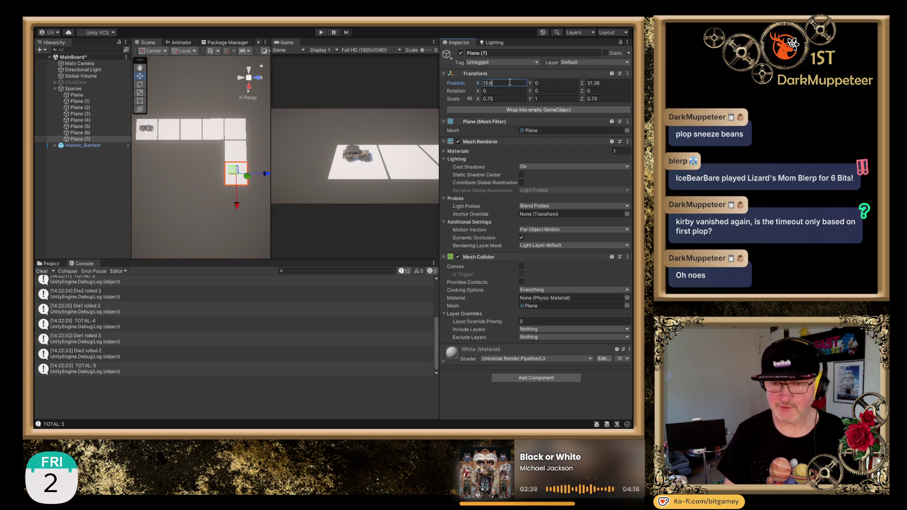
text(-7.8)
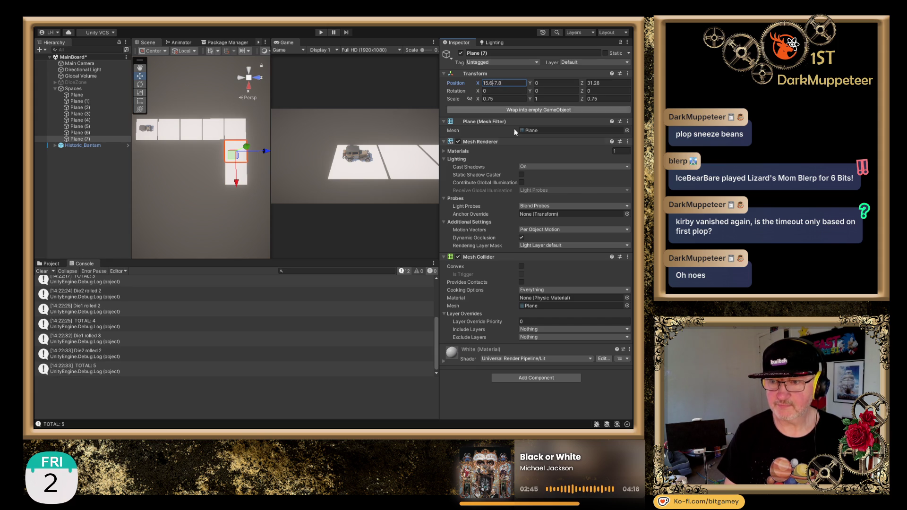
key(BackSpace)
text(+)
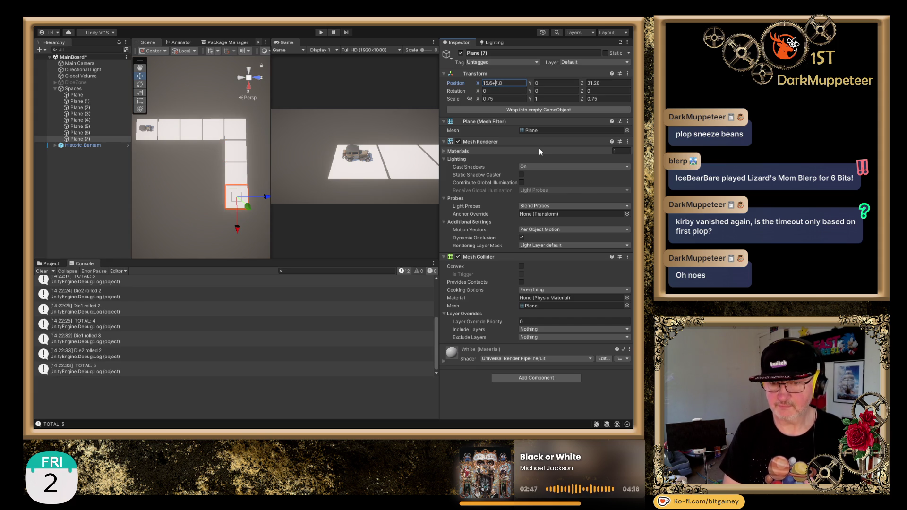
key(Return)
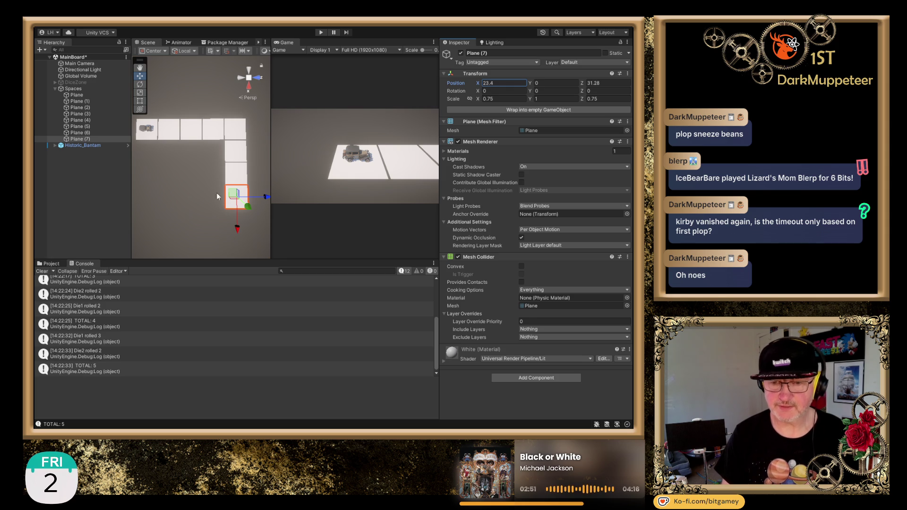
drag(186, 196, 203, 177)
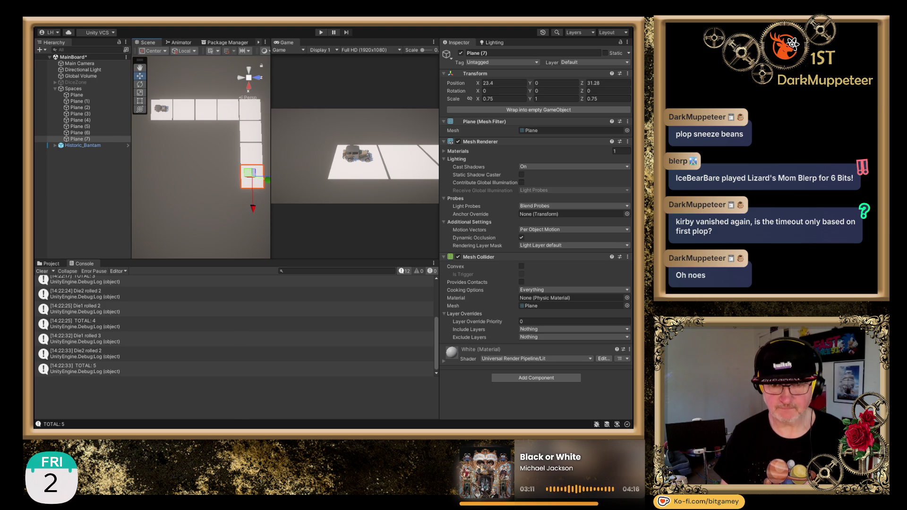
click(94, 139)
Add tiles Plane (8) and Plane (9), stepping Z down by 7.8 to 23.48 and 15.68.
key(ctrl+d)
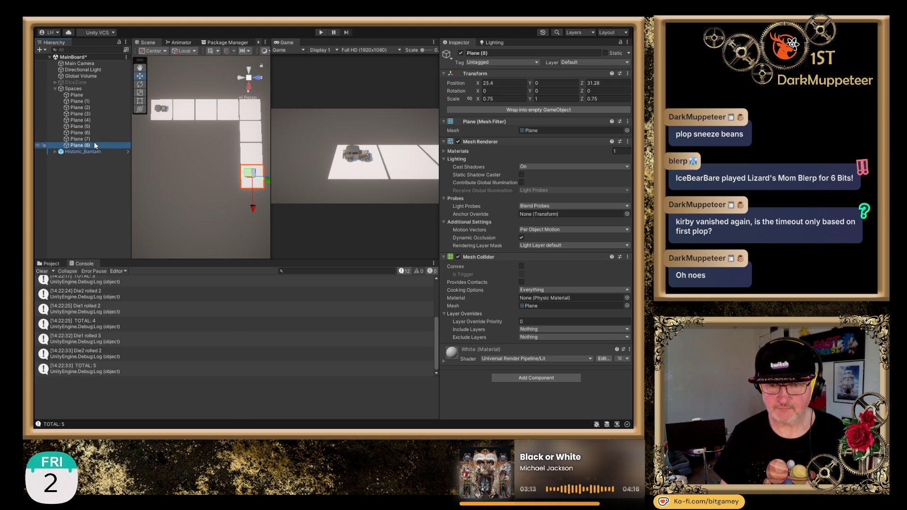
click(504, 83)
click(618, 83)
text(-7.8)
key(shift+Left)
key(shift+Left)
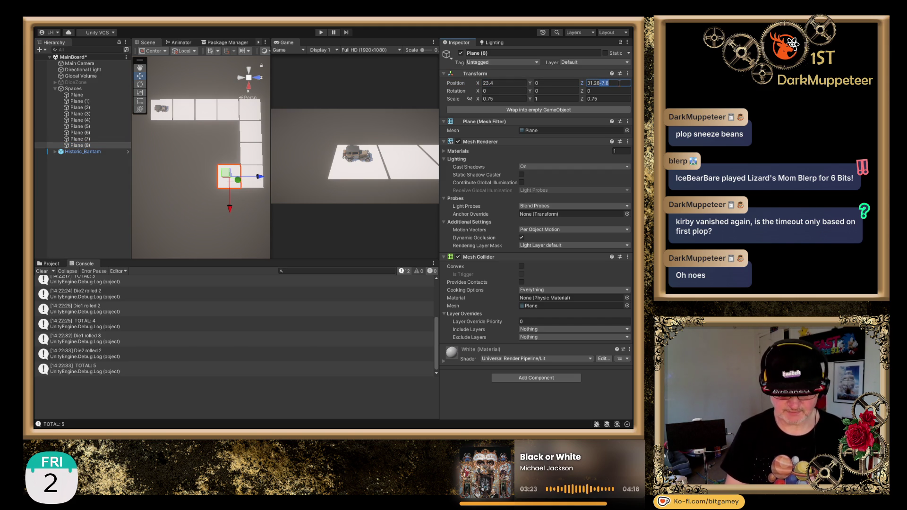
key(Return)
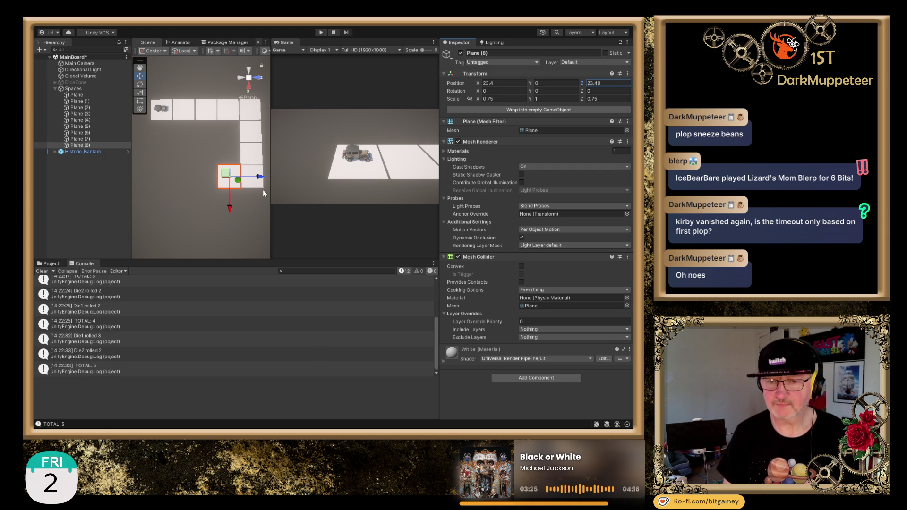
click(88, 146)
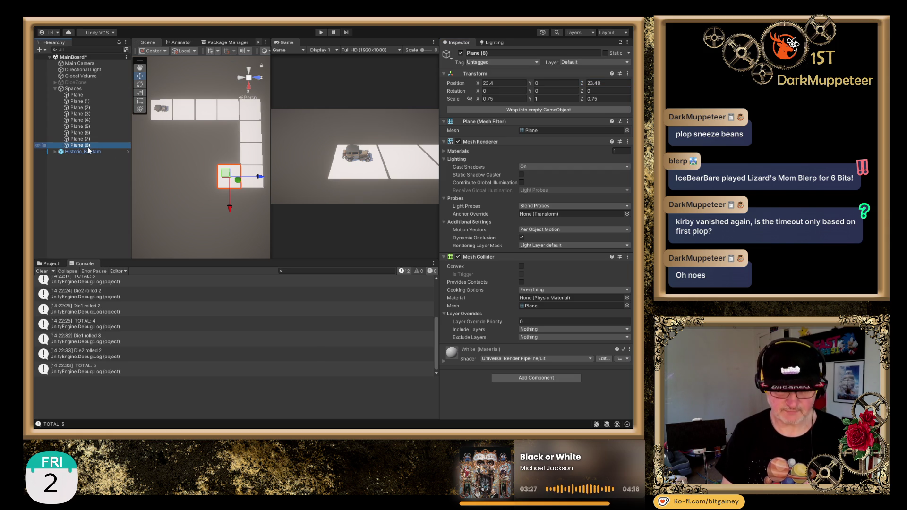
key(ctrl+d)
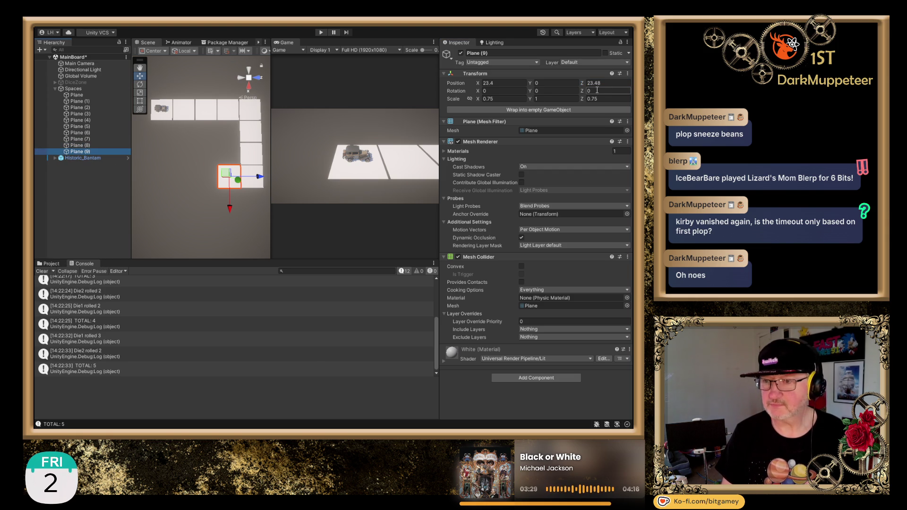
click(614, 84)
text(-7.8)
key(Return)
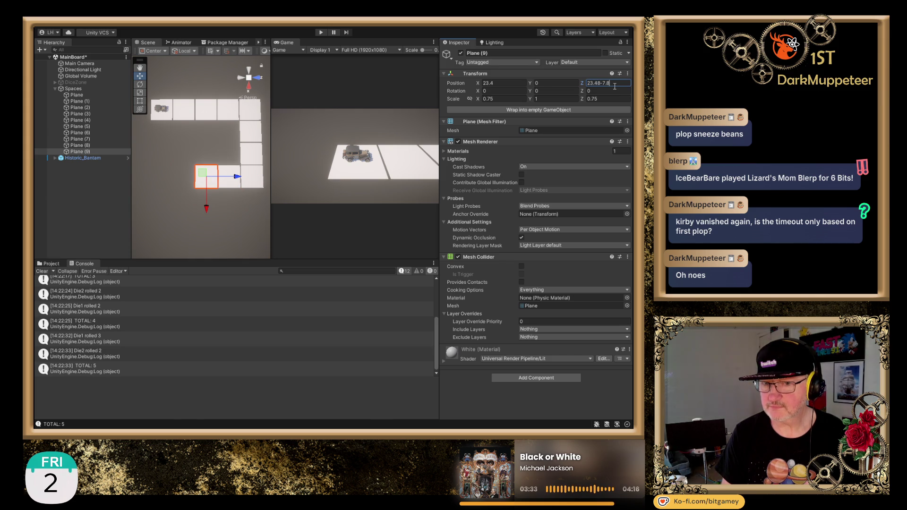
Duplicate Plane (9) into Plane (10) at Z 7.88.
click(103, 147)
click(103, 152)
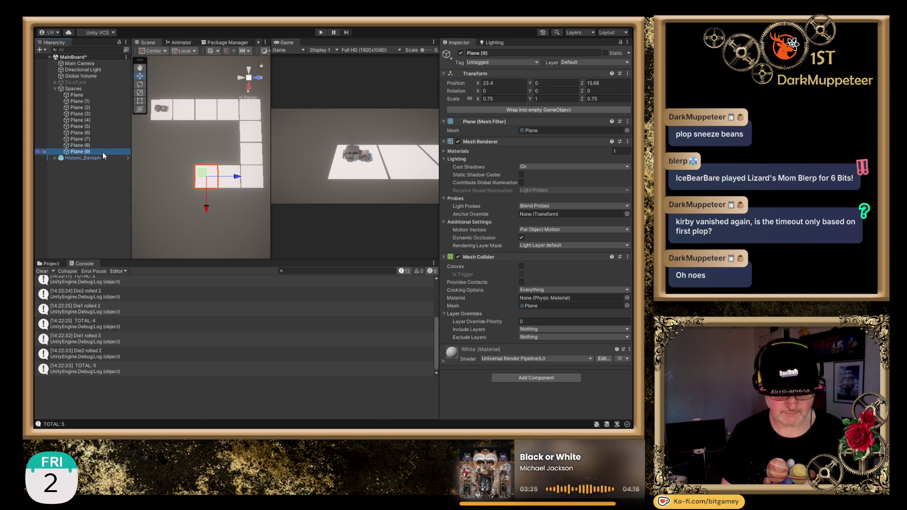
key(ctrl+d)
click(625, 81)
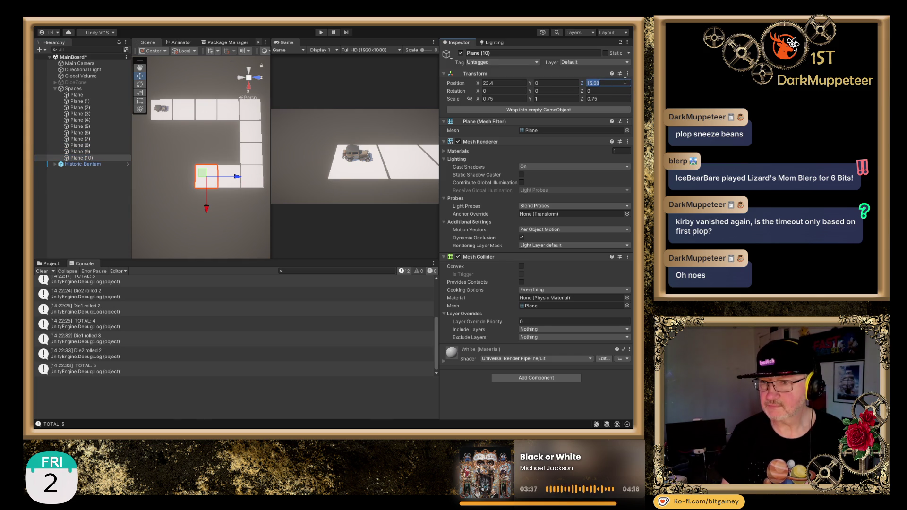
click(623, 83)
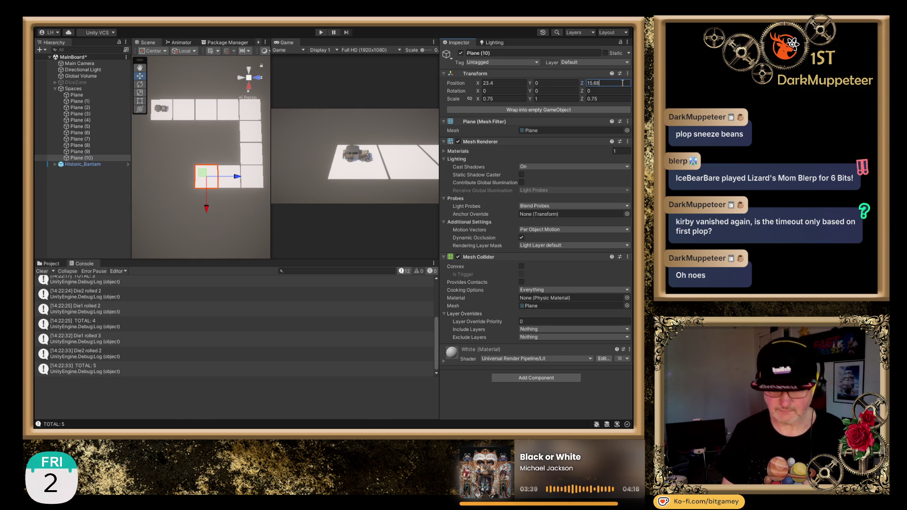
text(-7.8)
key(Return)
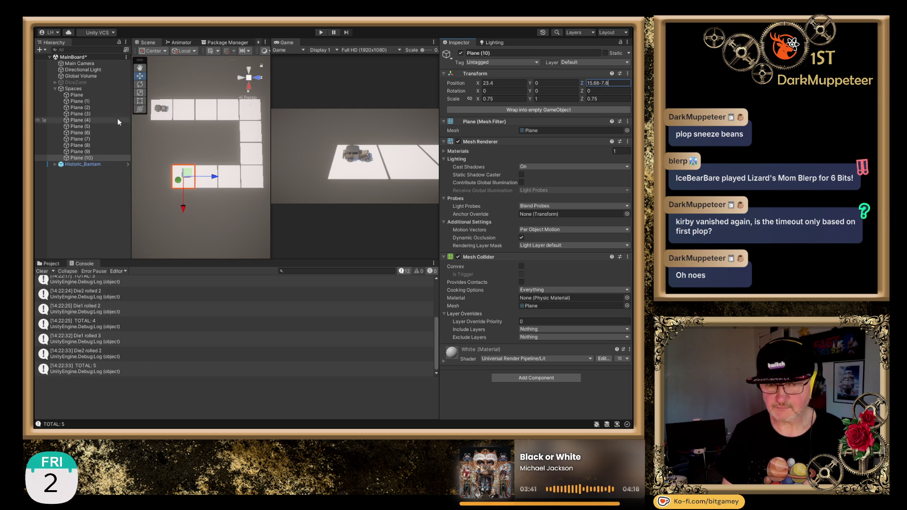
Duplicate Plane (10) into Plane (11) and move it to X 31.2.
click(83, 158)
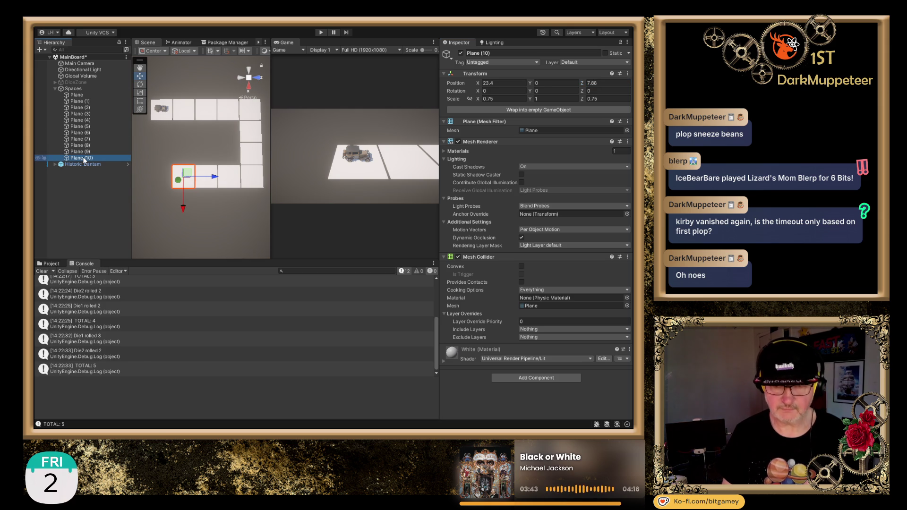
key(ctrl+d)
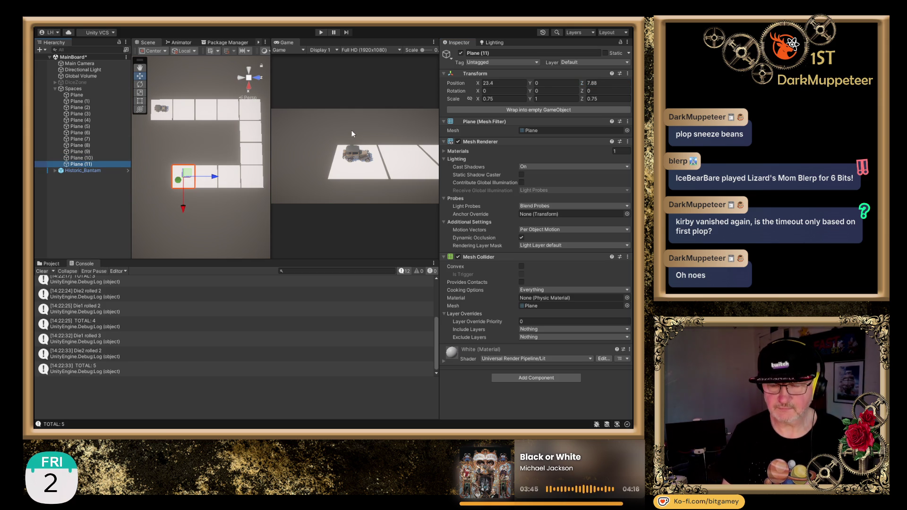
click(610, 85)
click(615, 84)
text(-7.8)
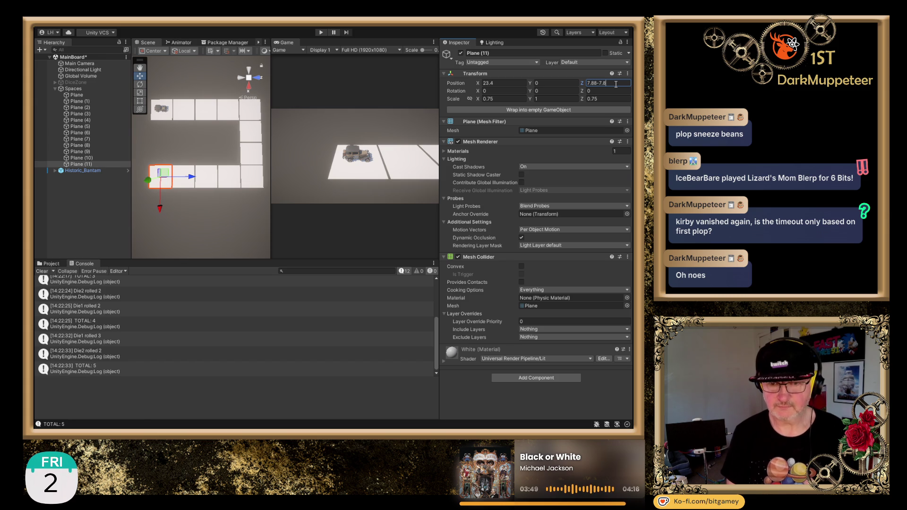
key(Escape)
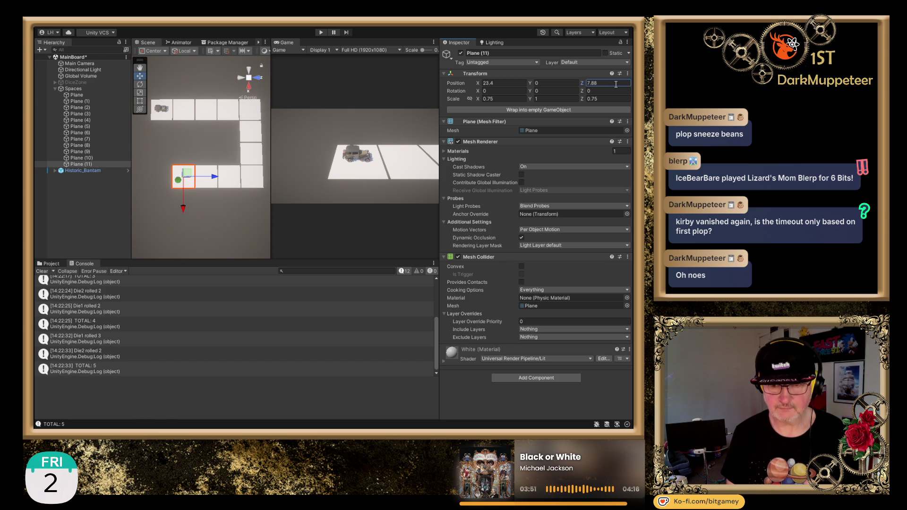
click(508, 83)
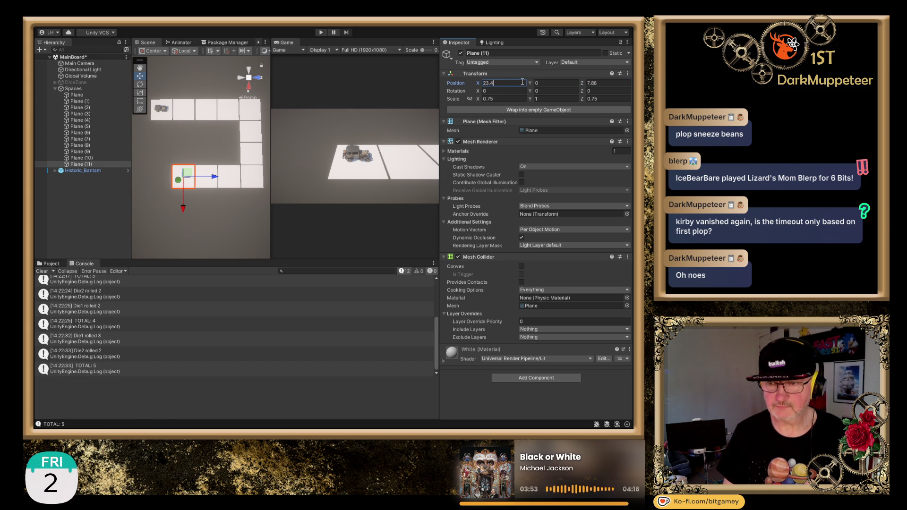
text(-7.8)
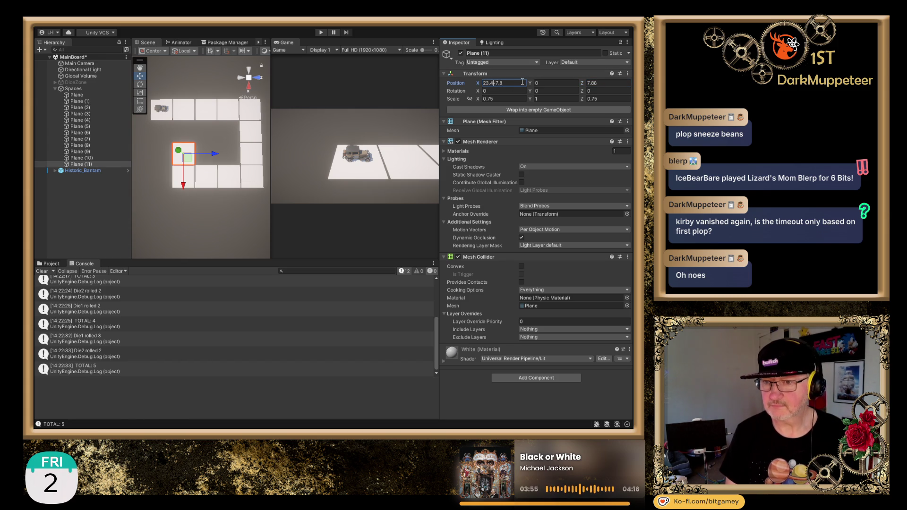
key(BackSpace)
text(+)
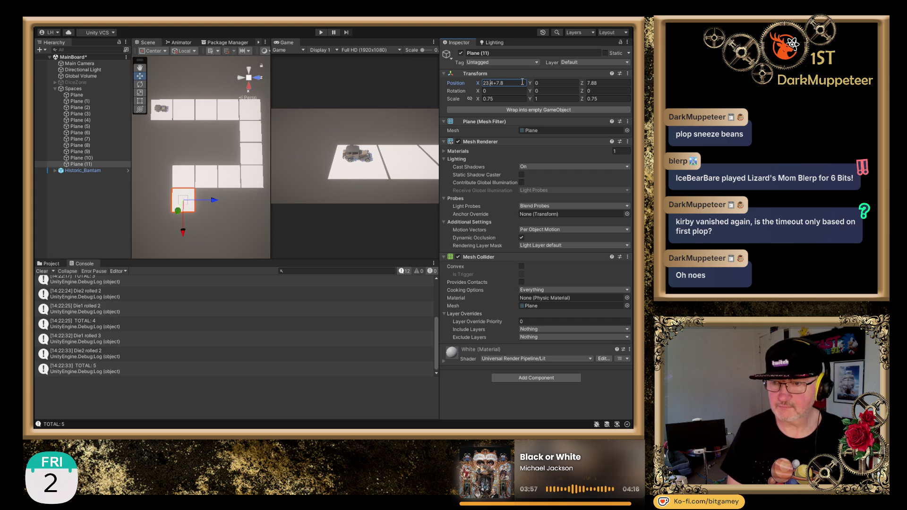
key(shift+End)
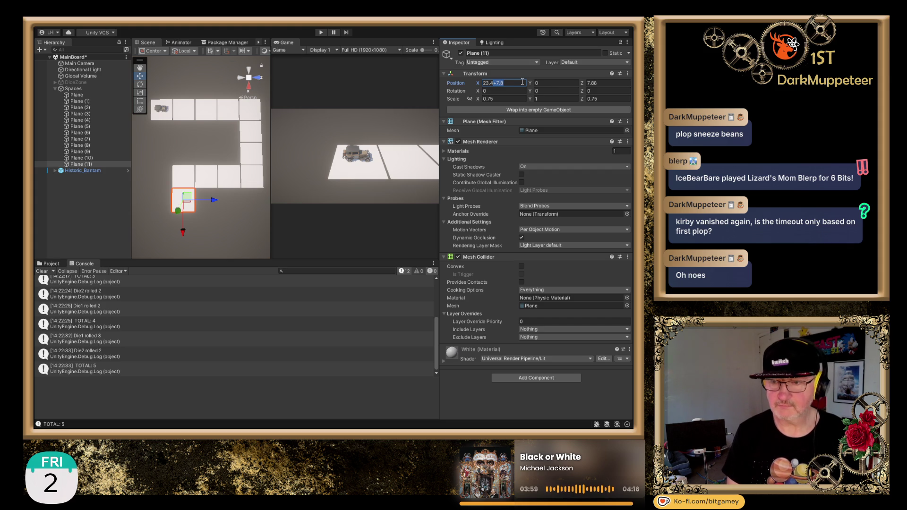
click(86, 164)
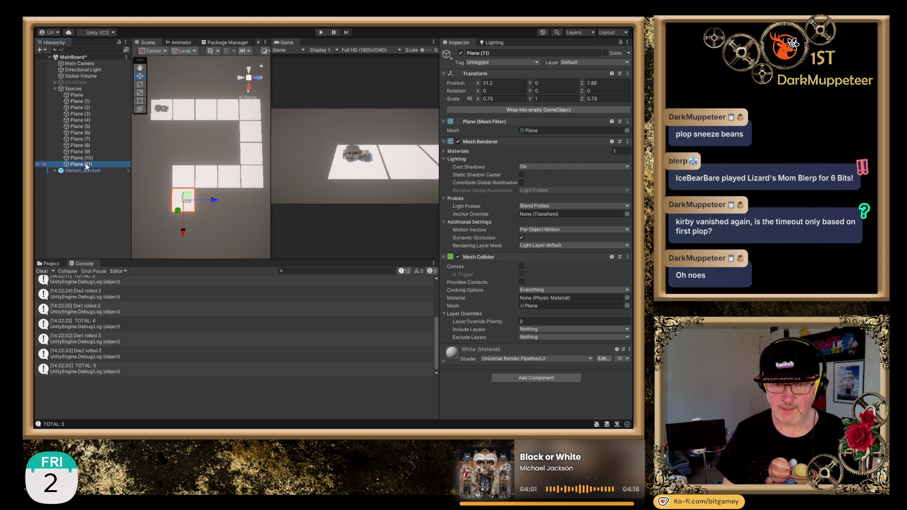
Duplicate Plane (11) into Plane (12) at X 39 (31.2+7.8).
key(ctrl+d)
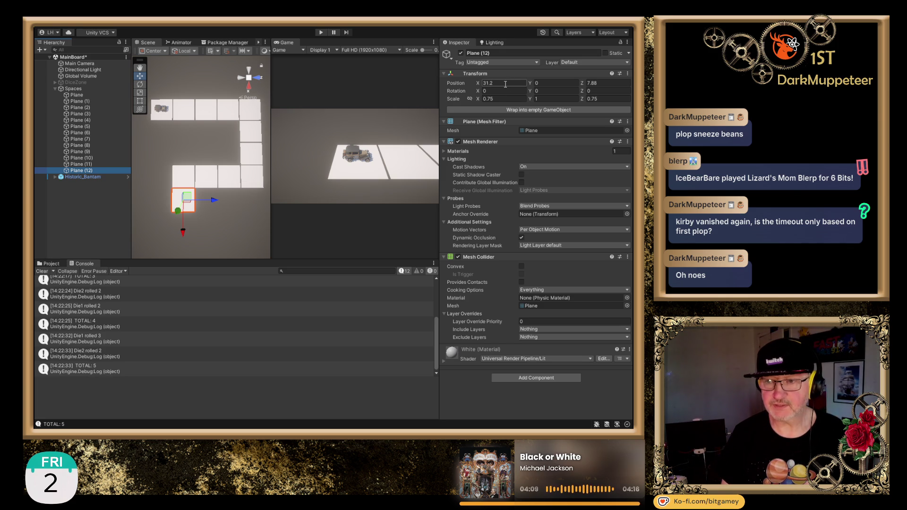
click(505, 85)
click(505, 84)
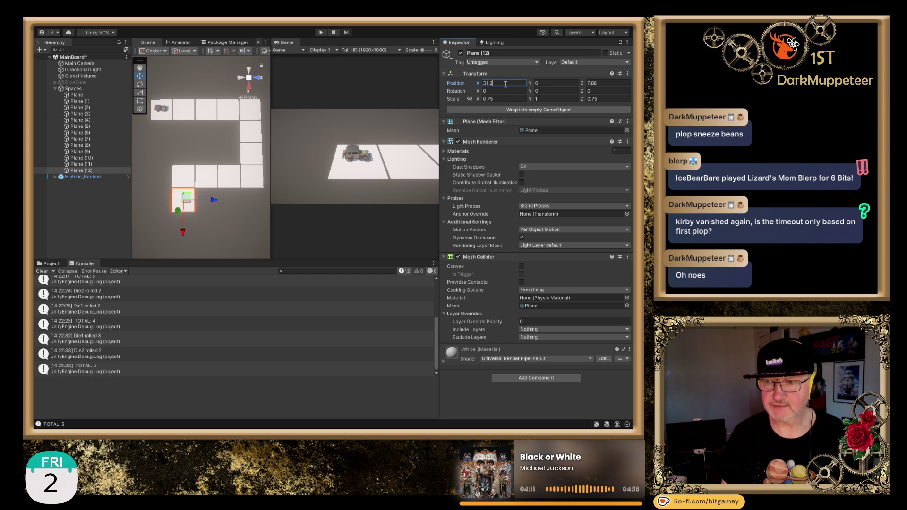
text(+7.8)
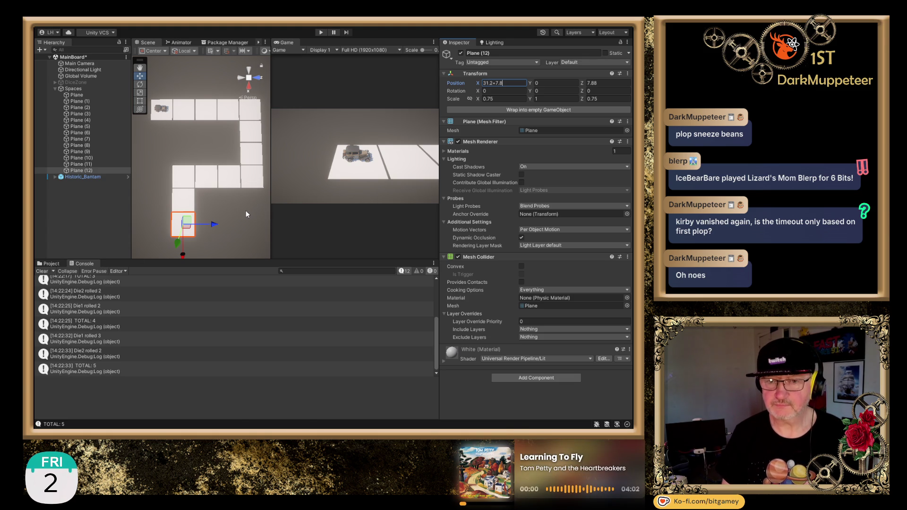
key(Return)
drag(222, 195, 217, 196)
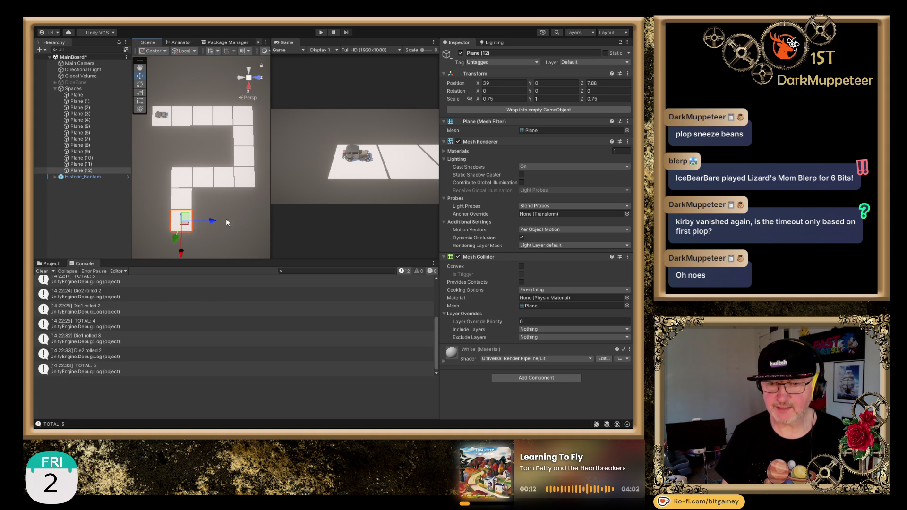
scroll(222, 210, down, 3)
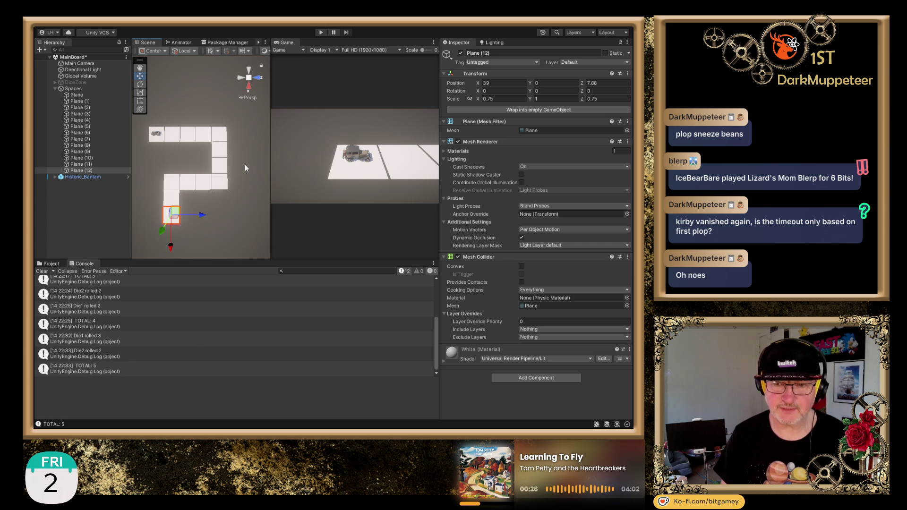
Duplicate Plane (12) into Plane (13) and raise its Z by 7.8 to 15.68.
click(489, 83)
click(513, 84)
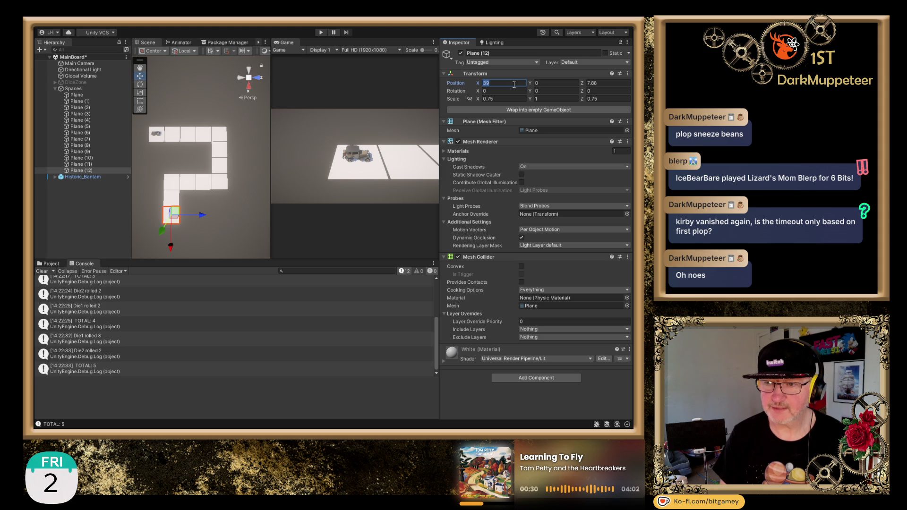
click(606, 83)
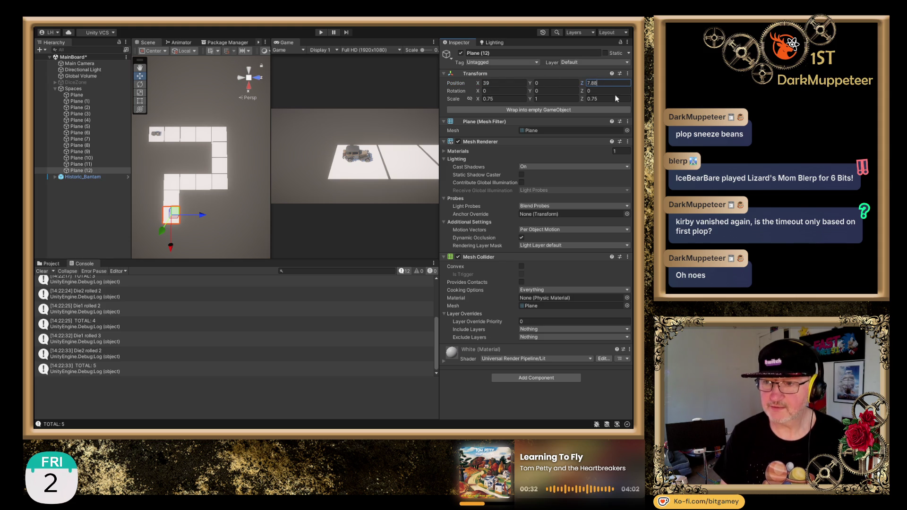
text(+7.8)
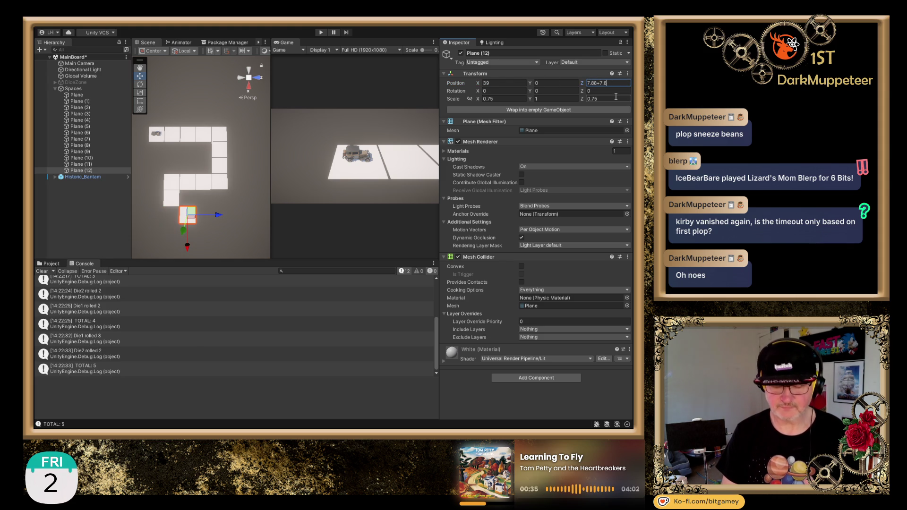
key(Escape)
click(90, 168)
key(ctrl+d)
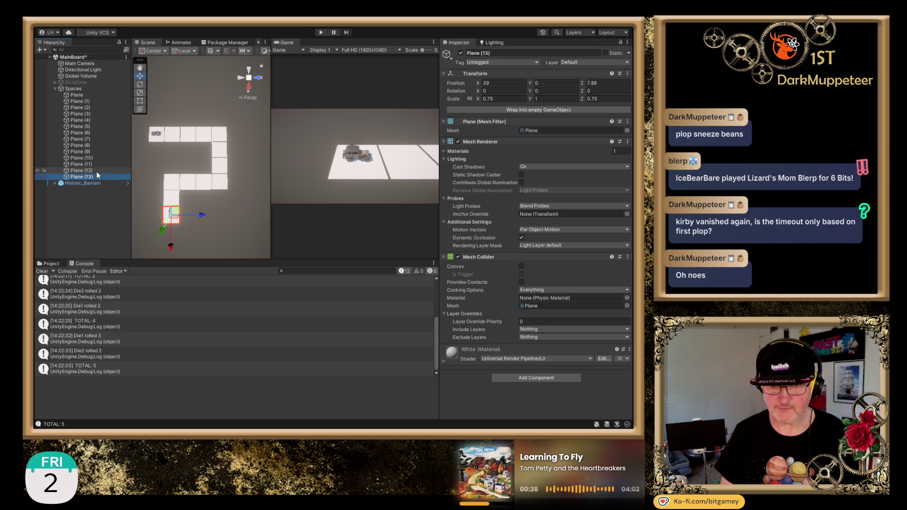
click(613, 85)
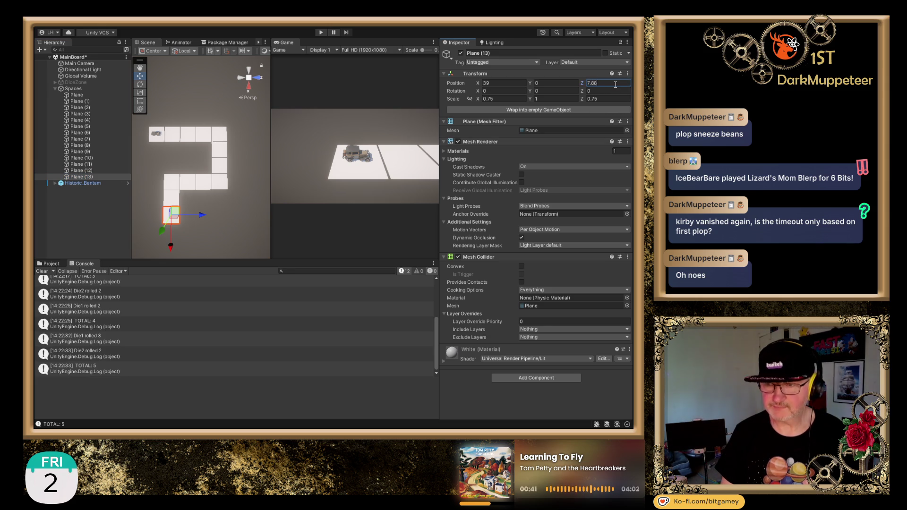
text(+7.8)
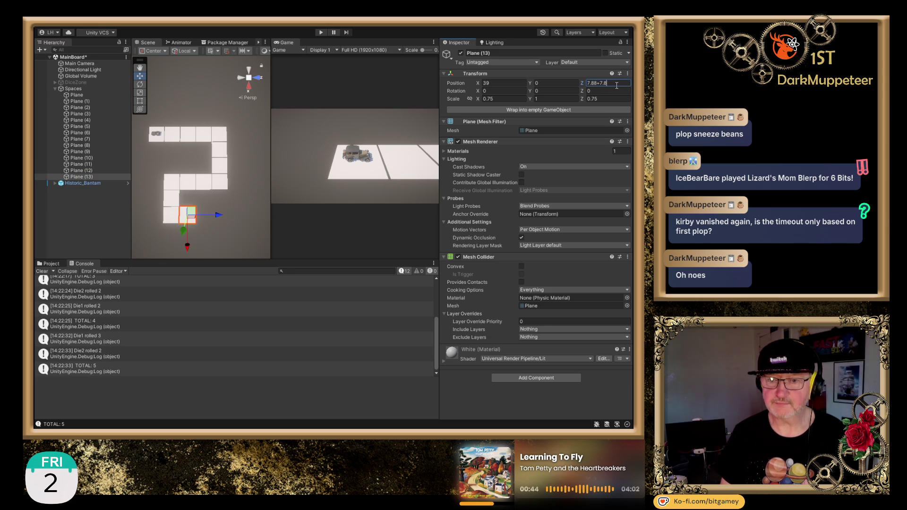
click(97, 177)
Add Plane (14) and Plane (15) at Z 23.48 and 31.28.
key(ctrl+d)
click(613, 83)
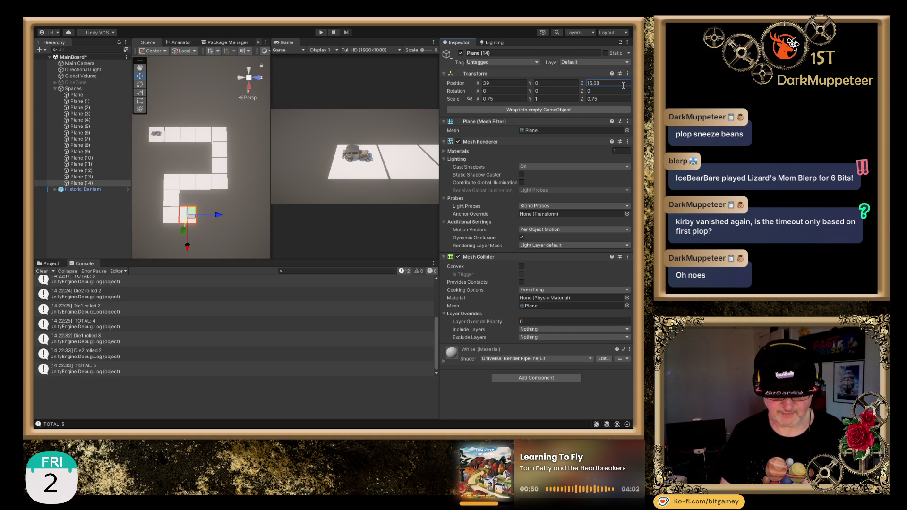
text(+7.8)
click(98, 184)
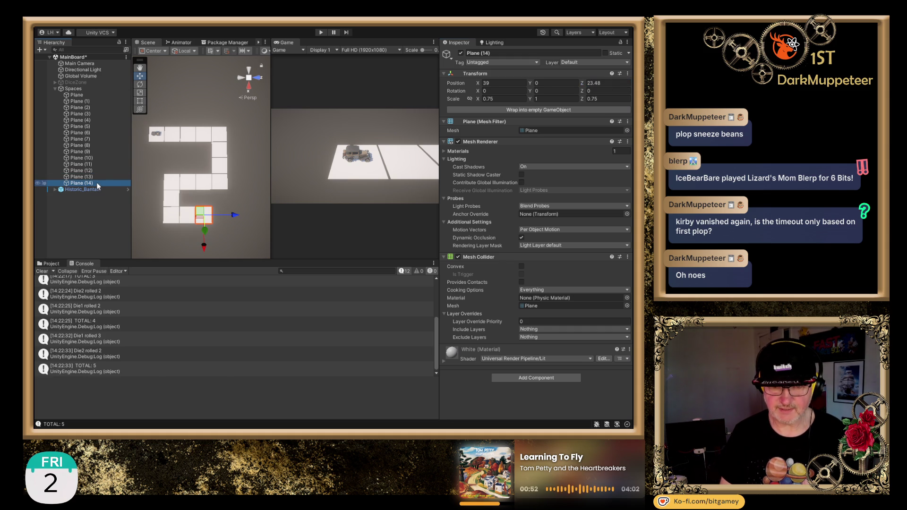
key(ctrl+d)
click(610, 83)
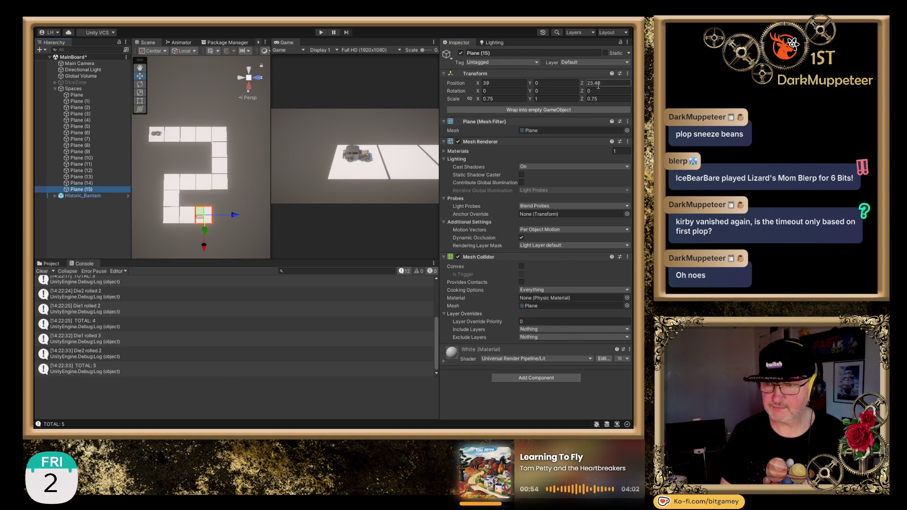
click(617, 83)
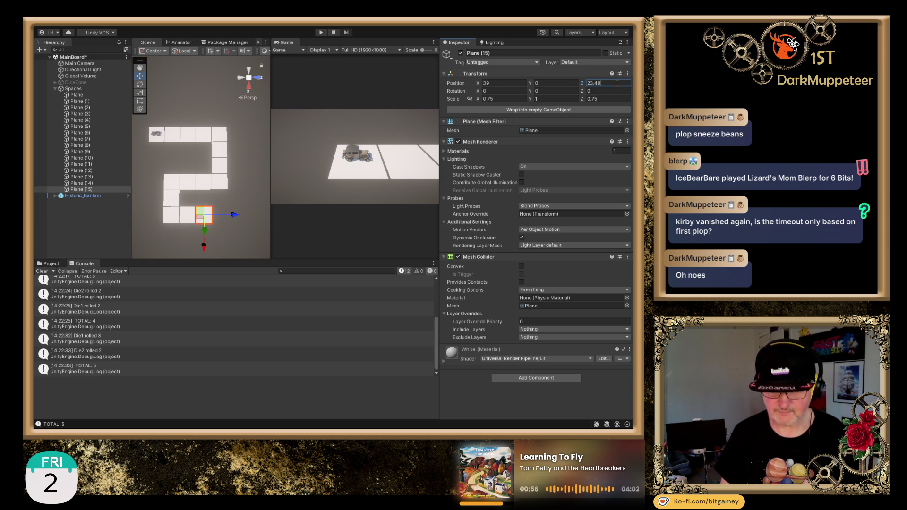
text(+7.8)
click(100, 189)
Add Plane (16) and Plane (17) at Z 39.08 and 46.88, then duplicate Plane (17) again.
key(ctrl+d)
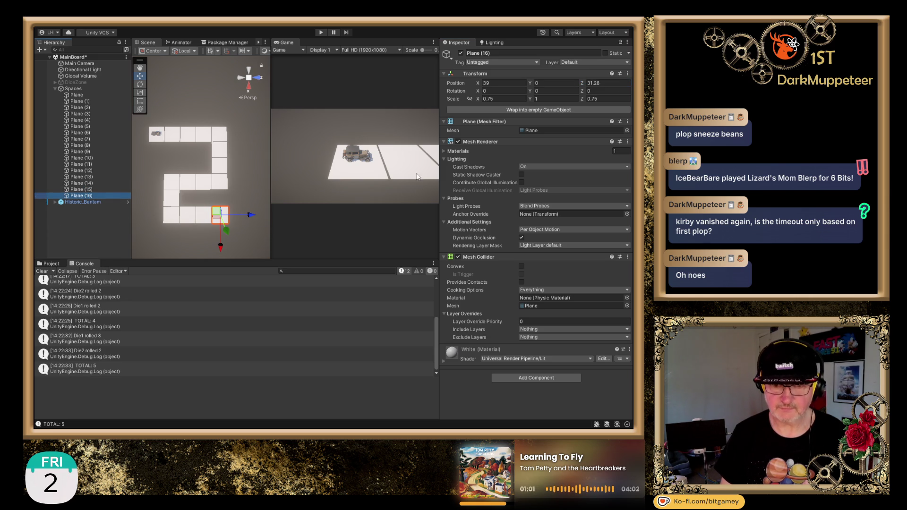
click(606, 82)
click(607, 83)
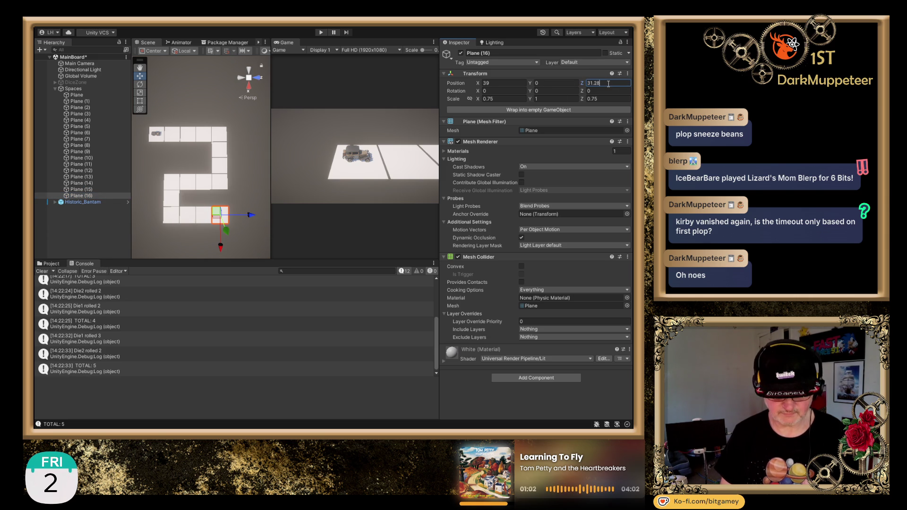
text(+7.8)
click(93, 196)
key(ctrl+d)
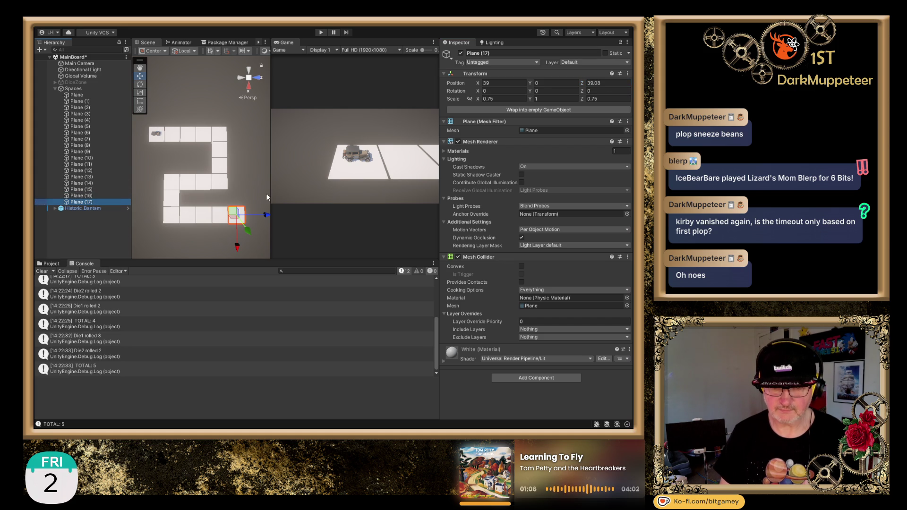
click(610, 83)
click(617, 85)
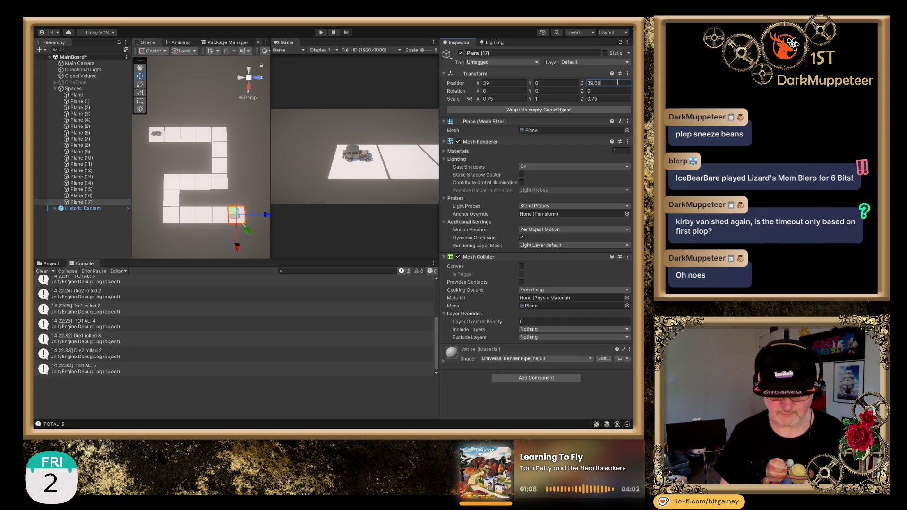
text(+7.8)
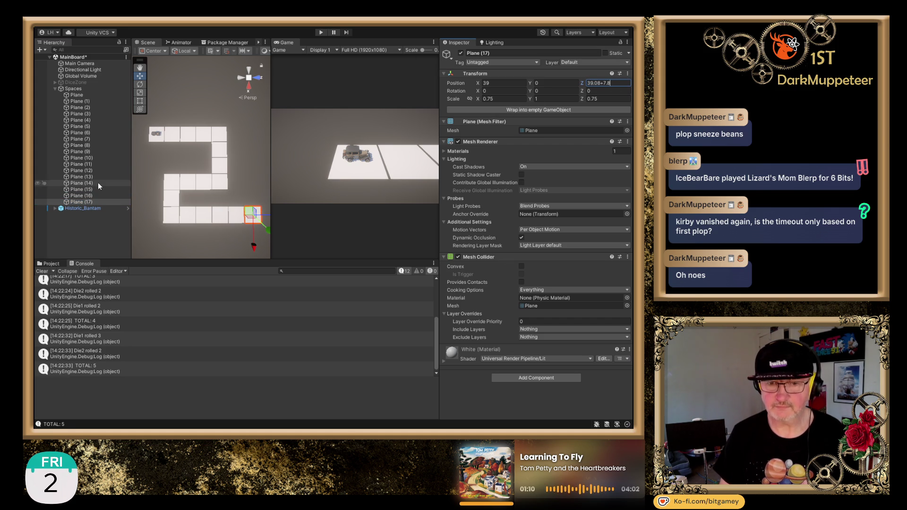
click(94, 203)
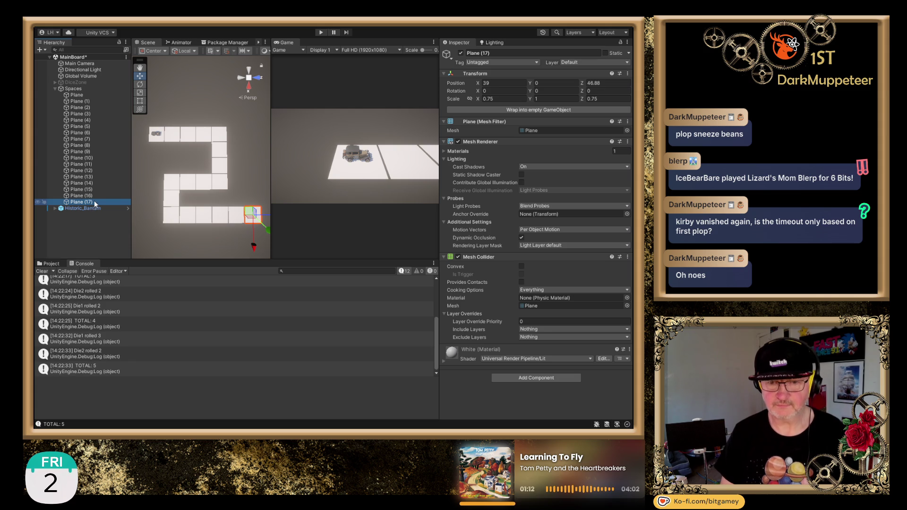
key(ctrl+d)
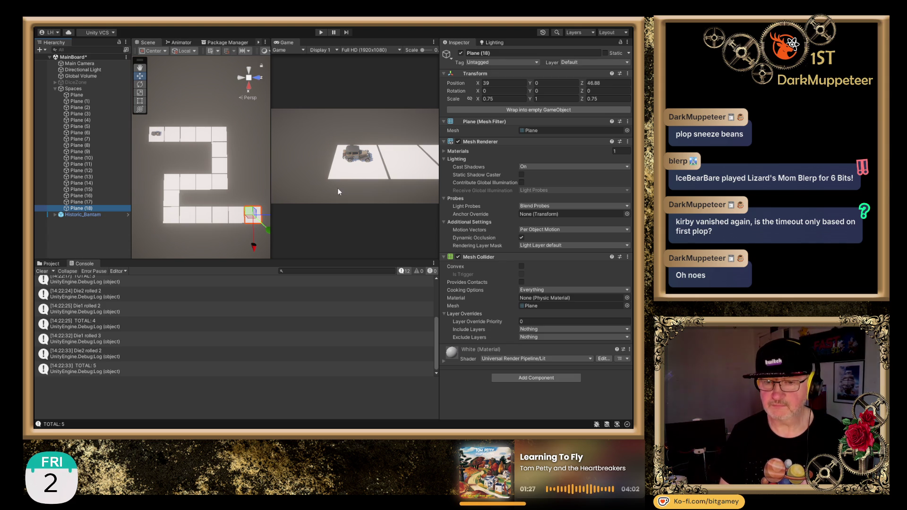
Move Plane (18) to X 31.2 by subtracting 7.8 from 39.
click(460, 53)
click(461, 53)
click(511, 84)
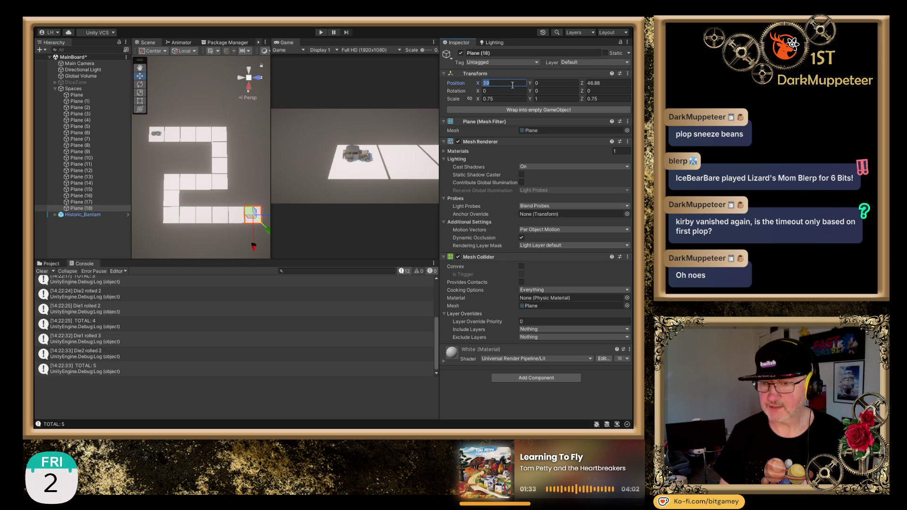
text(+7.8)
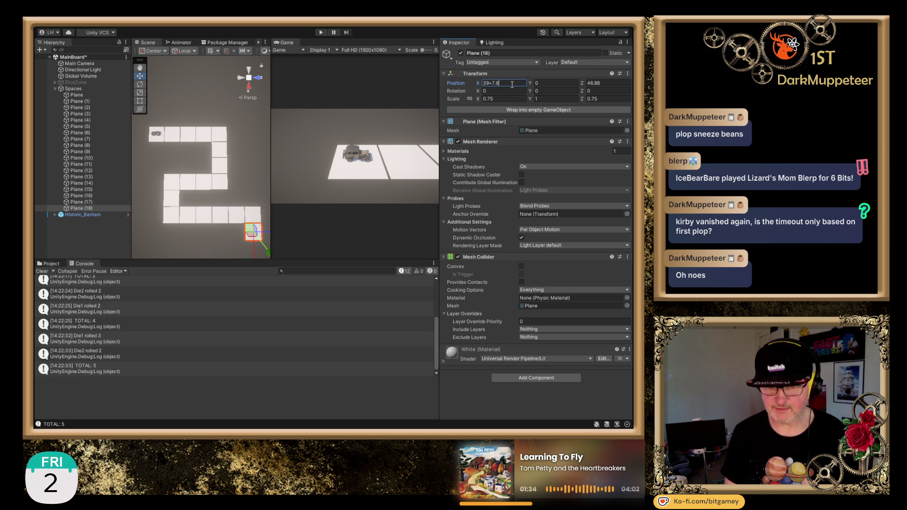
key(Return)
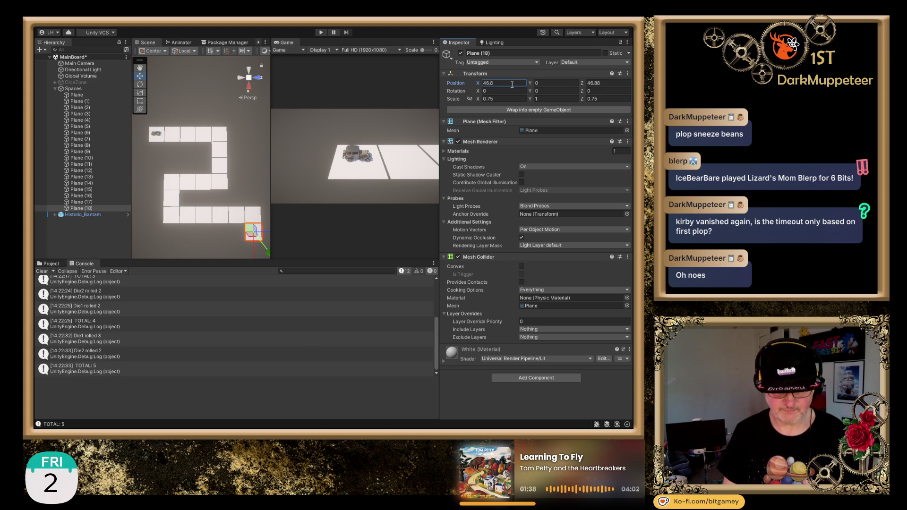
key(ctrl+z)
text(+7.8)
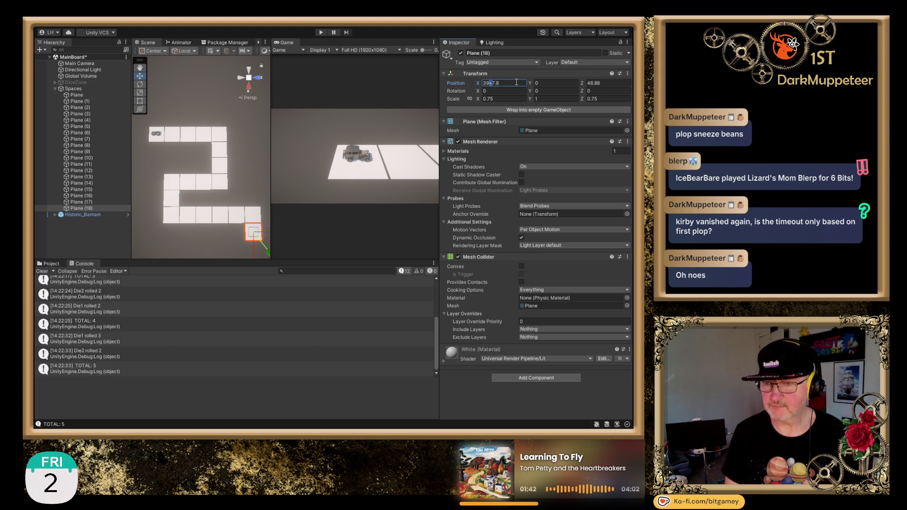
key(BackSpace)
text(-)
key(ctrl+a)
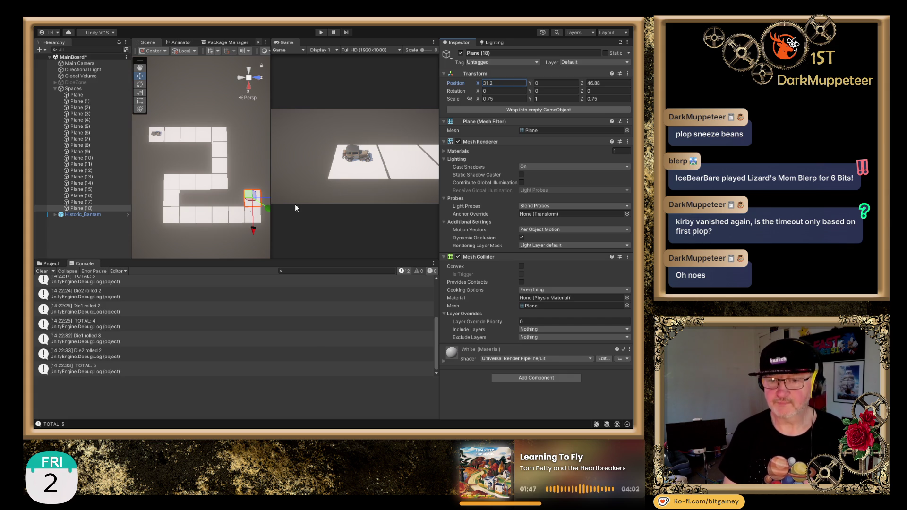
click(81, 209)
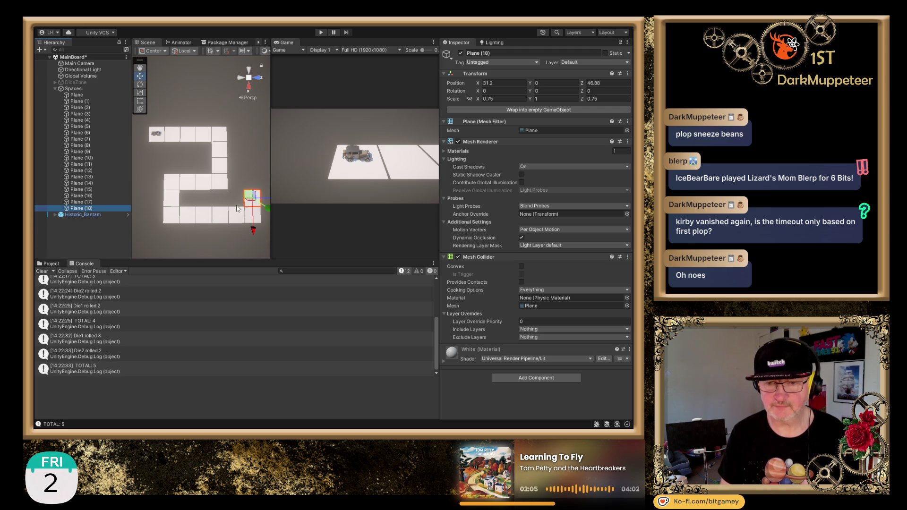
Add Plane (19) and Plane (20) along Z 46.88 at X 23.4 and 15.6.
click(460, 53)
click(460, 53)
click(94, 208)
key(ctrl+d)
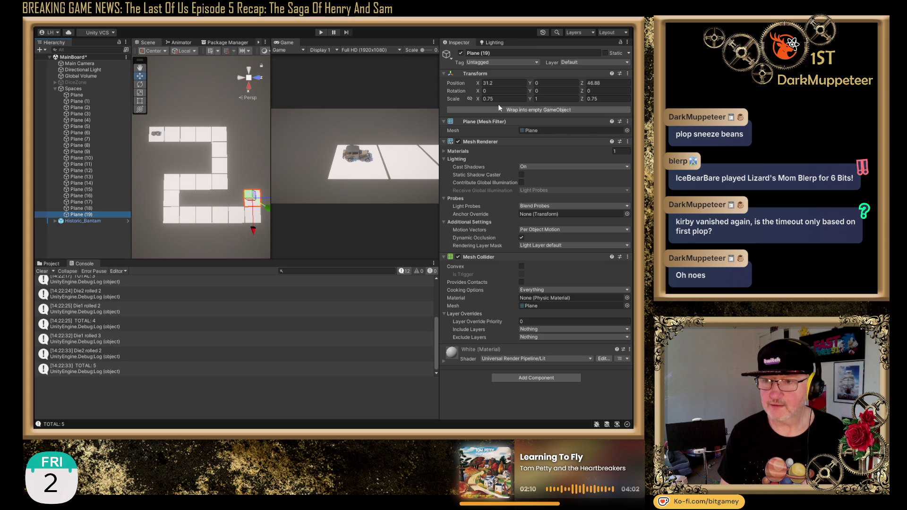
click(511, 82)
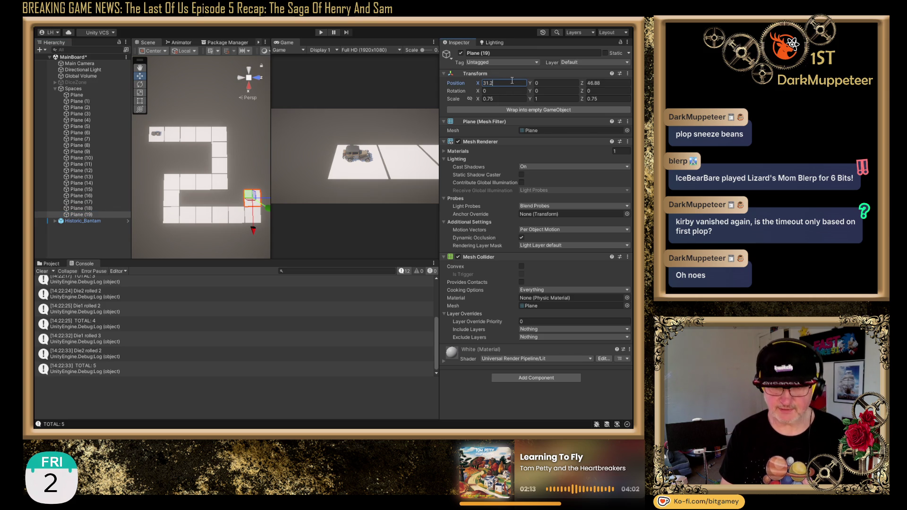
text(-7.8)
click(91, 215)
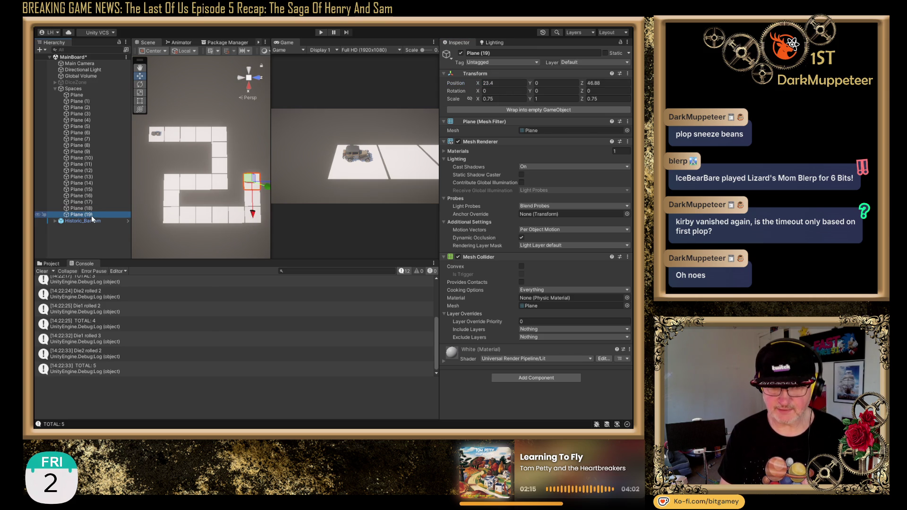
key(ctrl+d)
click(507, 52)
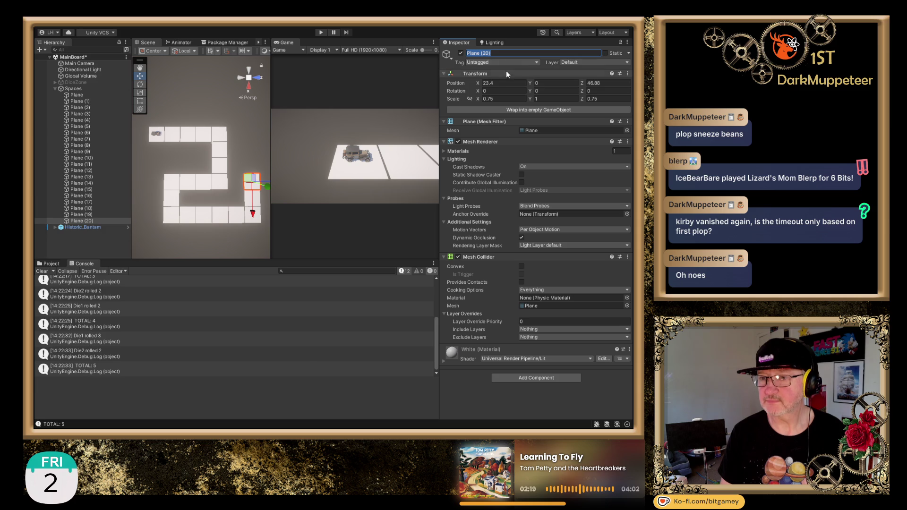
click(503, 84)
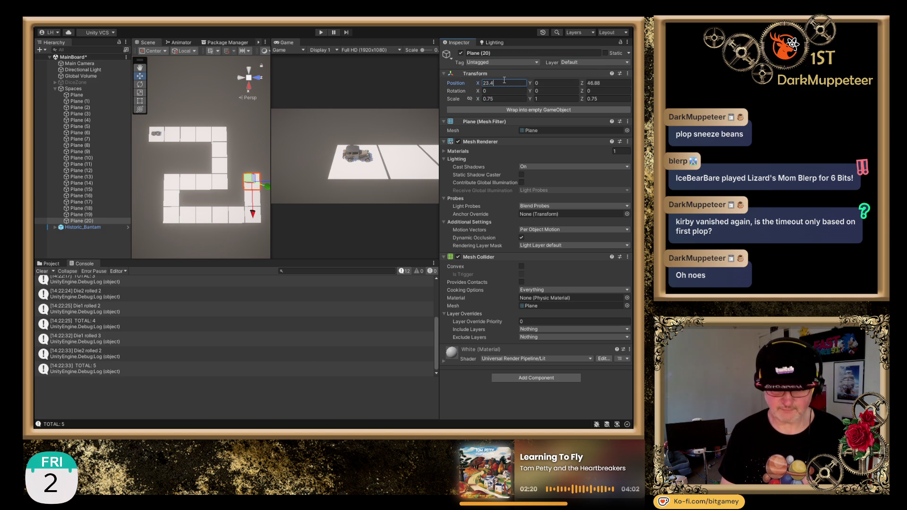
text(-7.8)
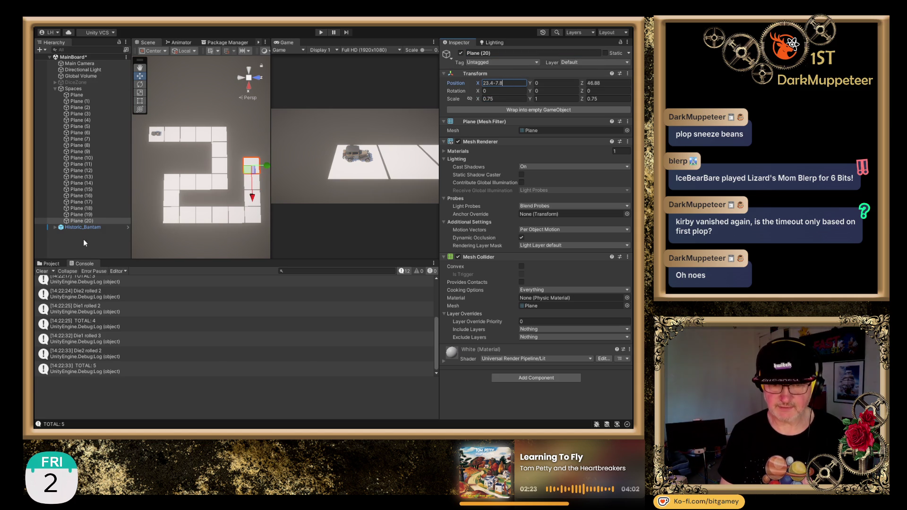
click(89, 220)
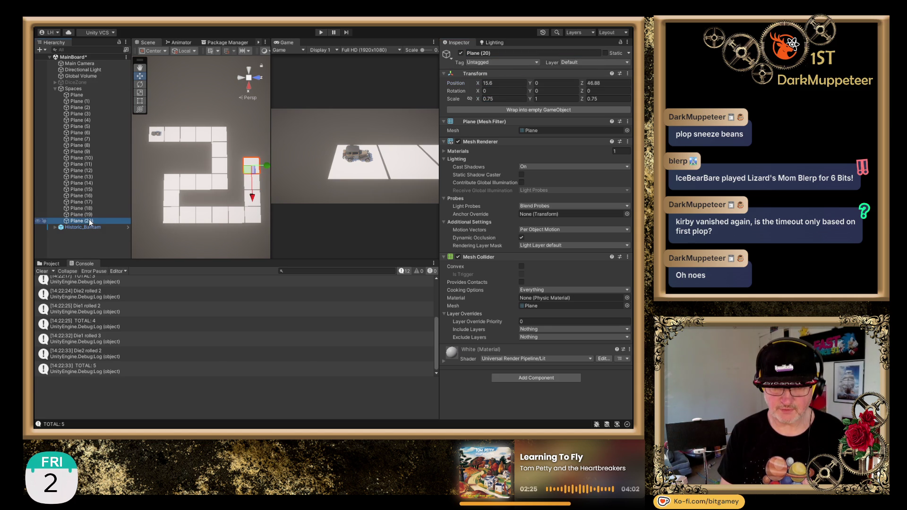
Add Plane (21) and Plane (22) at X 7.8 and 0, finishing the row.
key(ctrl+d)
click(508, 82)
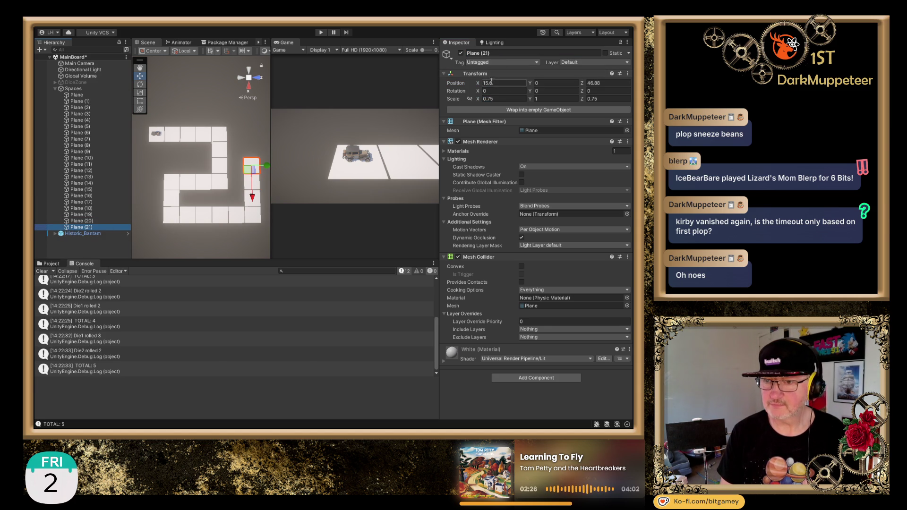
key(End)
text(-7.8)
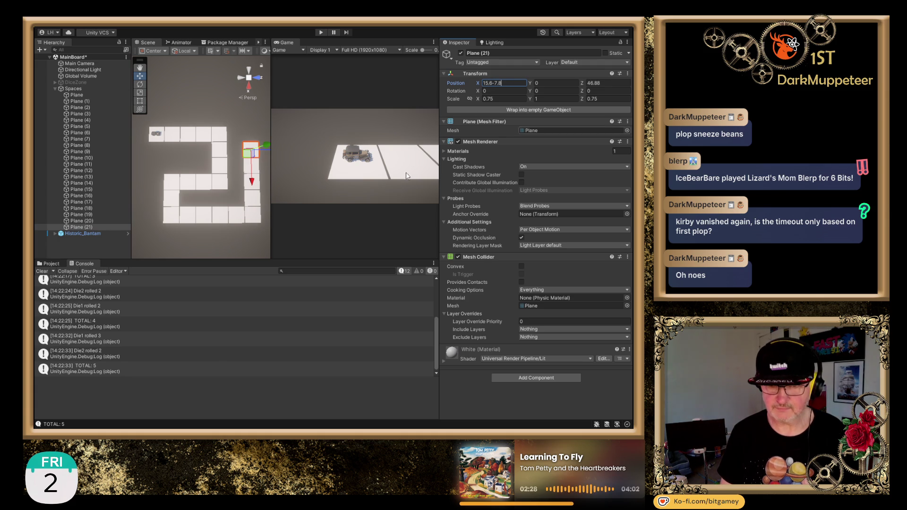
click(94, 227)
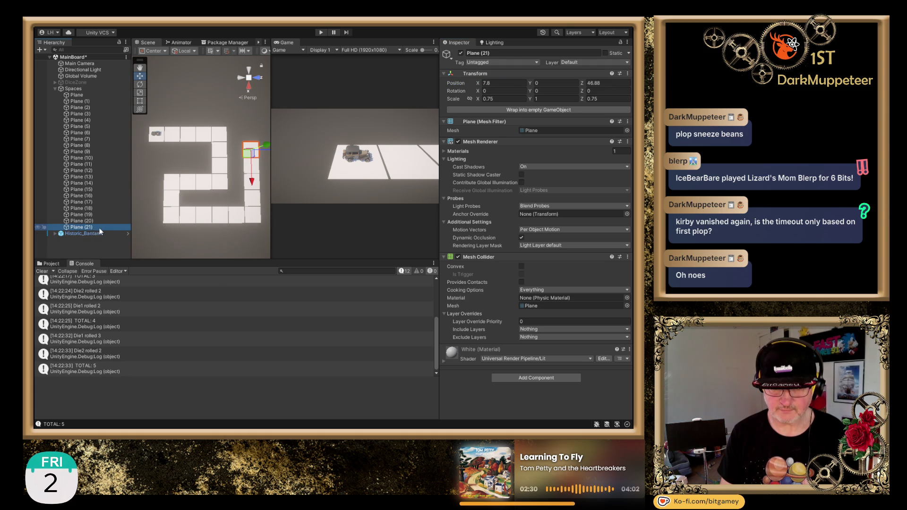
key(ctrl+d)
click(502, 82)
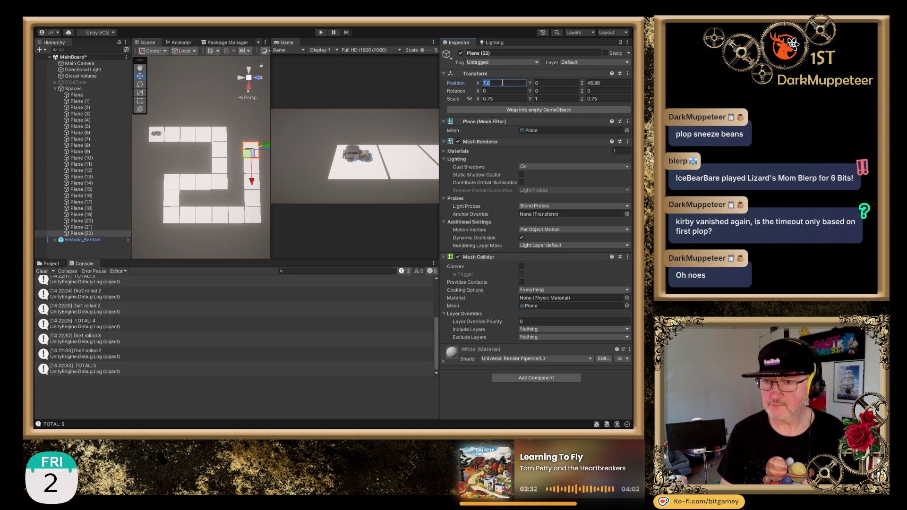
key(End)
text(-7.8)
key(Return)
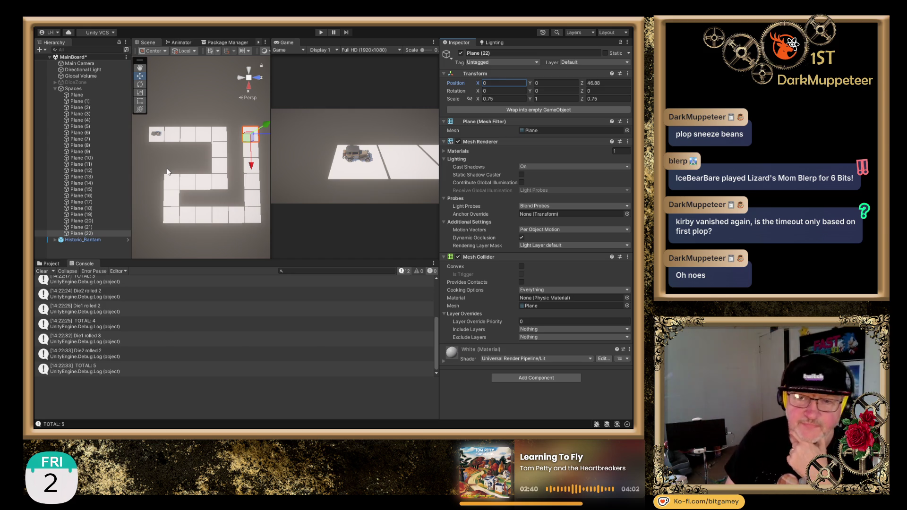
click(191, 136)
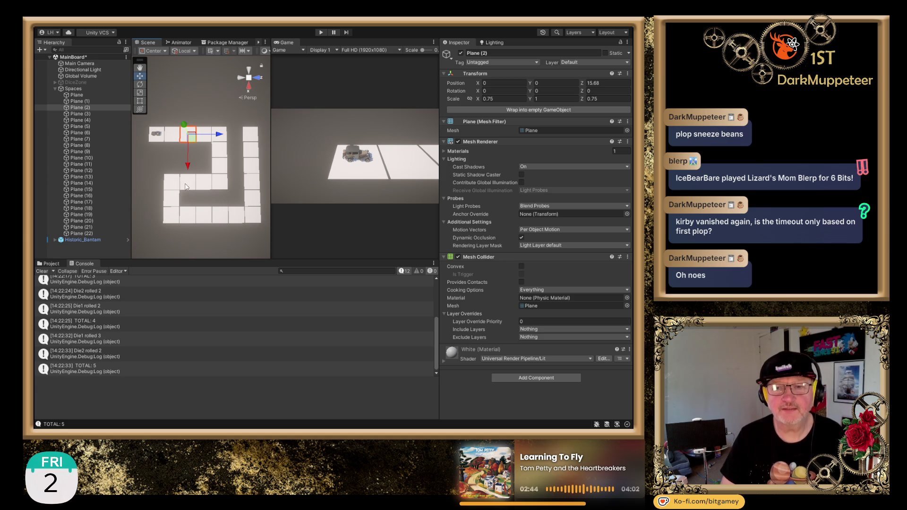
Copy Plane (2) into Plane (23) and move it below Plane (22) in the Hierarchy.
shift+click(188, 187)
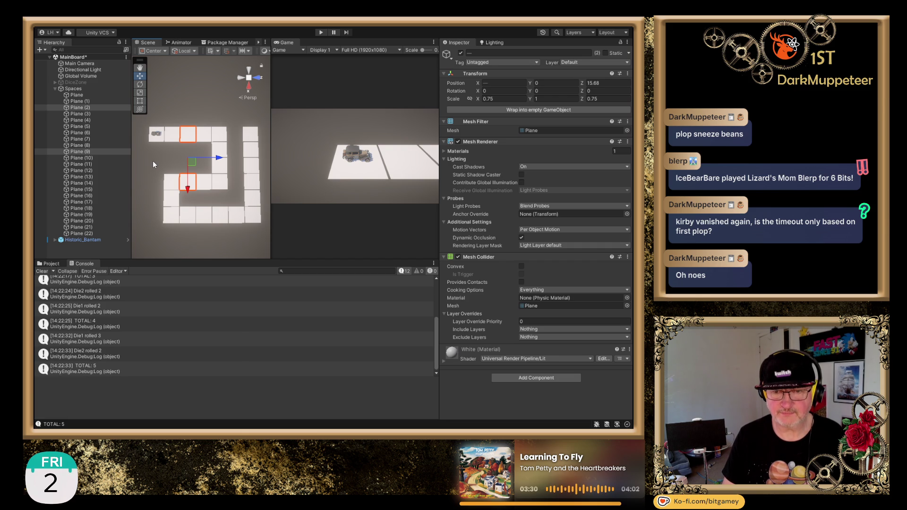
click(186, 151)
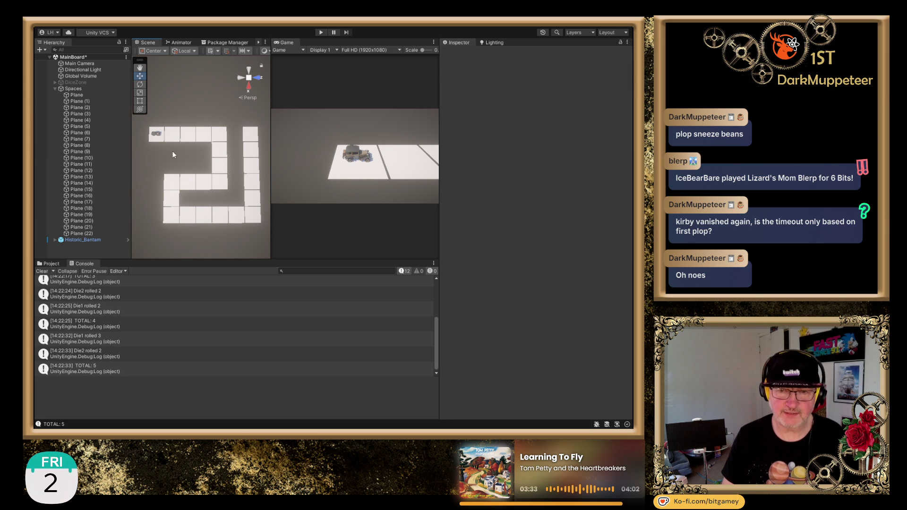
click(184, 138)
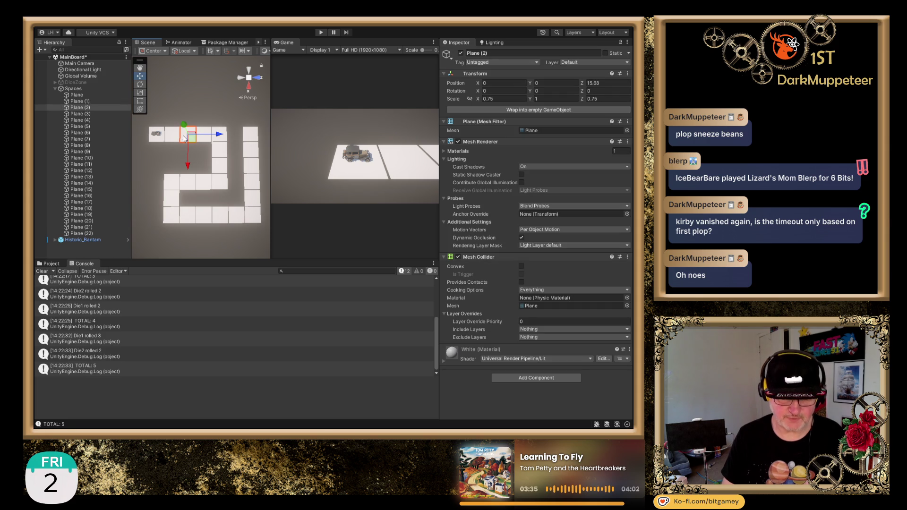
key(ctrl+d)
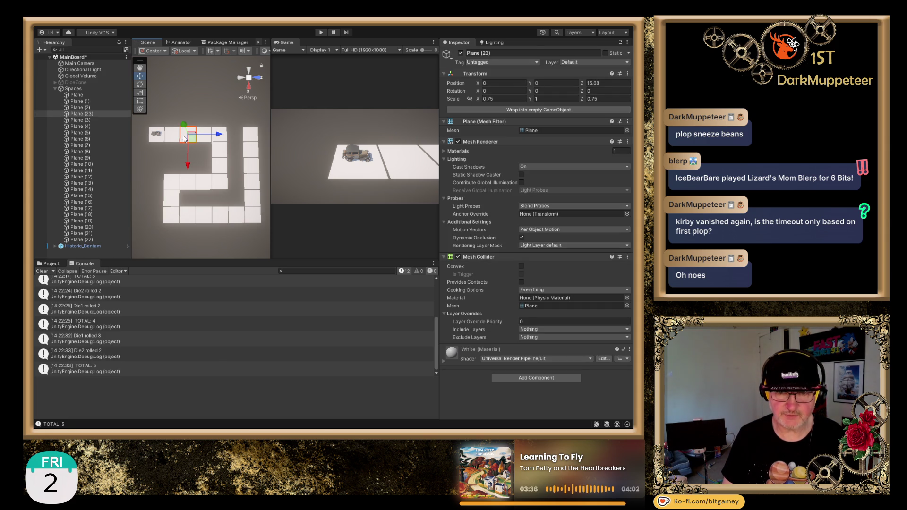
mouse_move(91, 118)
mouse_down()
mouse_move(96, 246)
mouse_move(87, 115)
mouse_up()
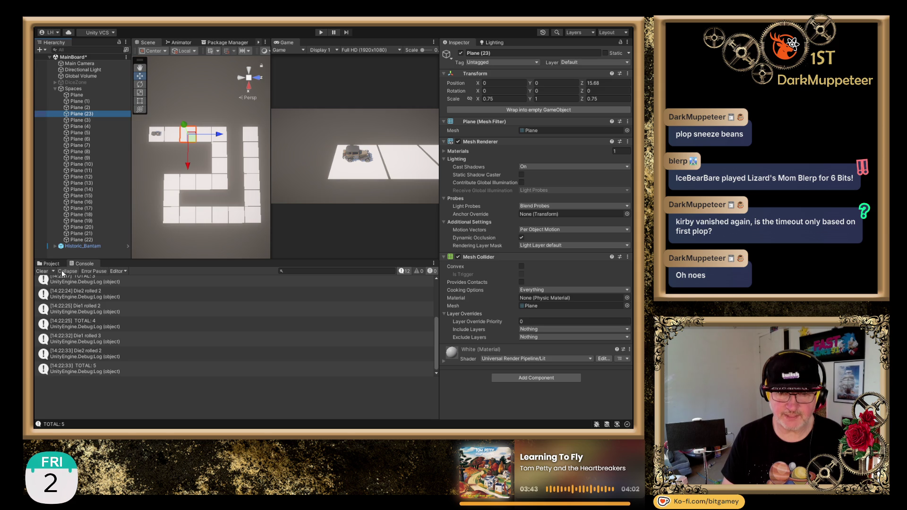
click(53, 264)
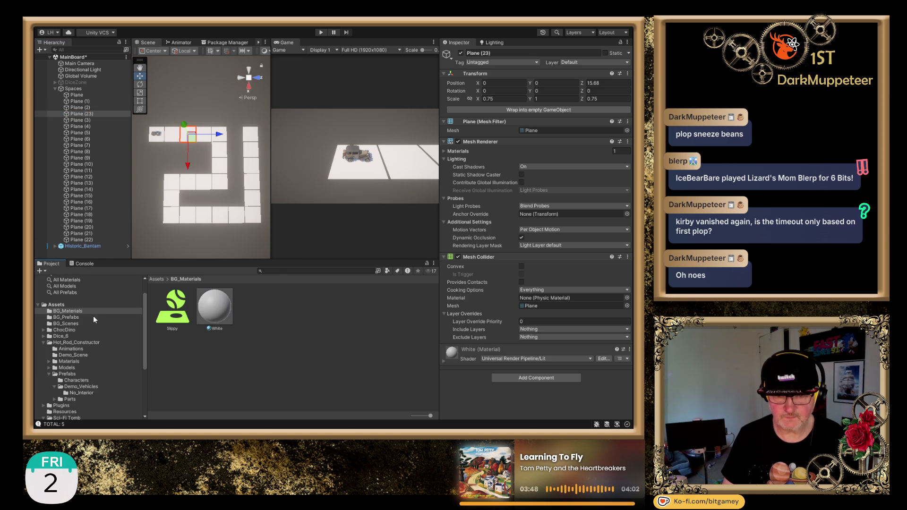
Duplicate the White material as 'Black' and set its base colour to black.
click(217, 318)
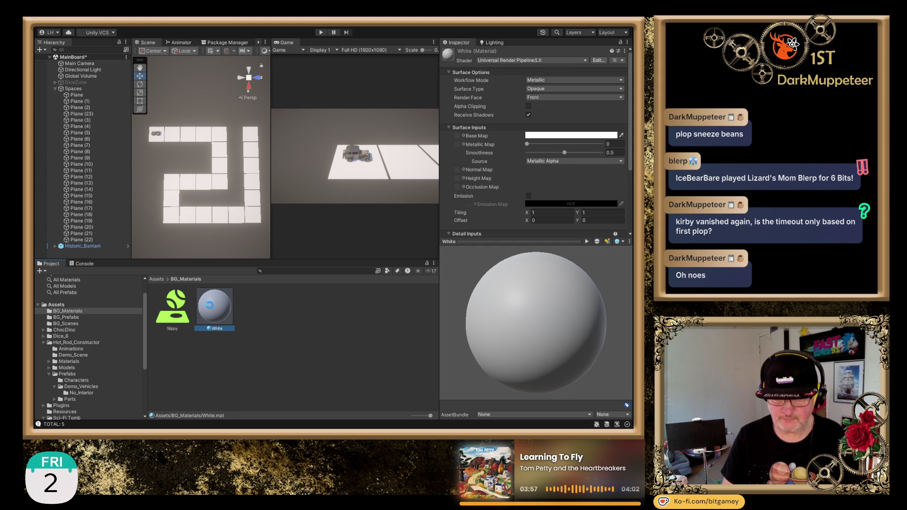
key(ctrl+d)
text(Black)
key(Return)
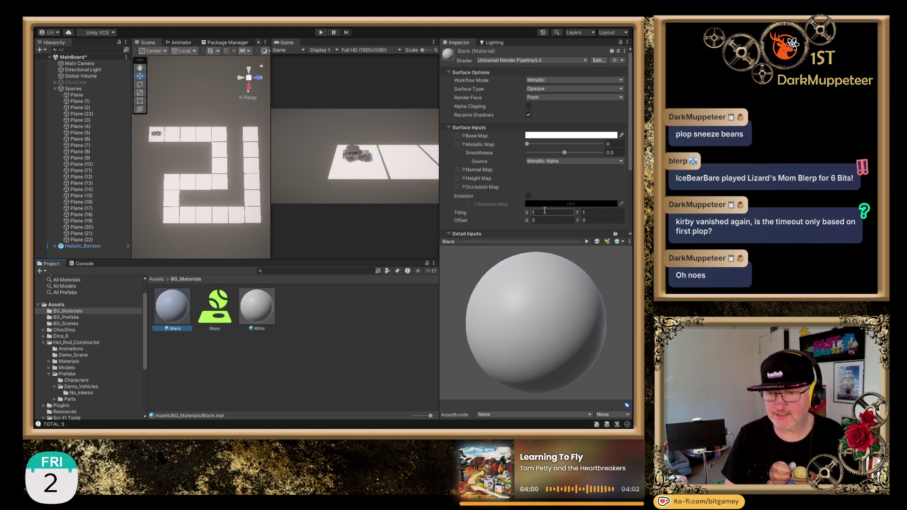
click(559, 138)
click(589, 217)
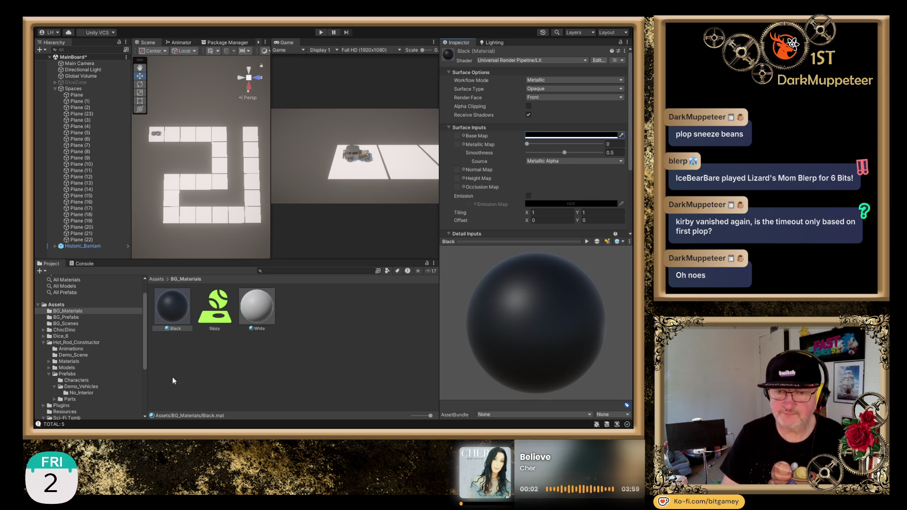
click(272, 344)
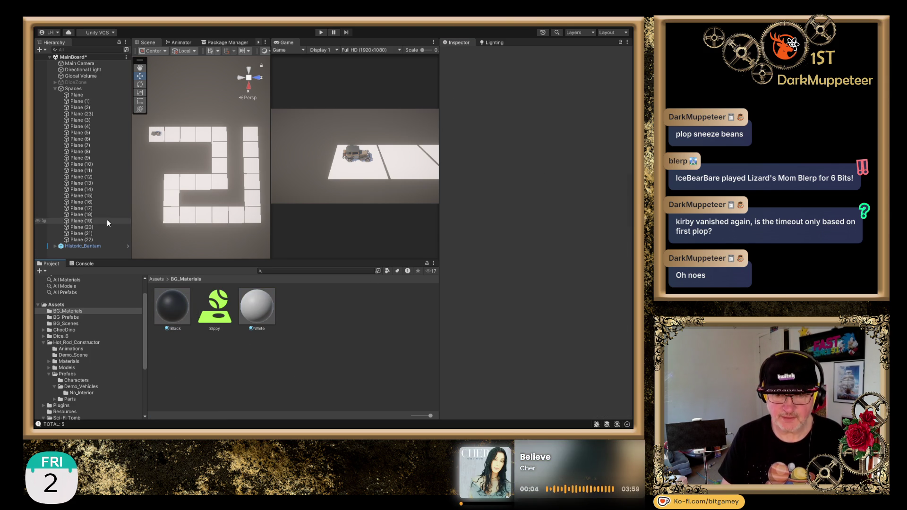
Move Plane (23) to Position X 7.8 and give it the Black material.
click(99, 119)
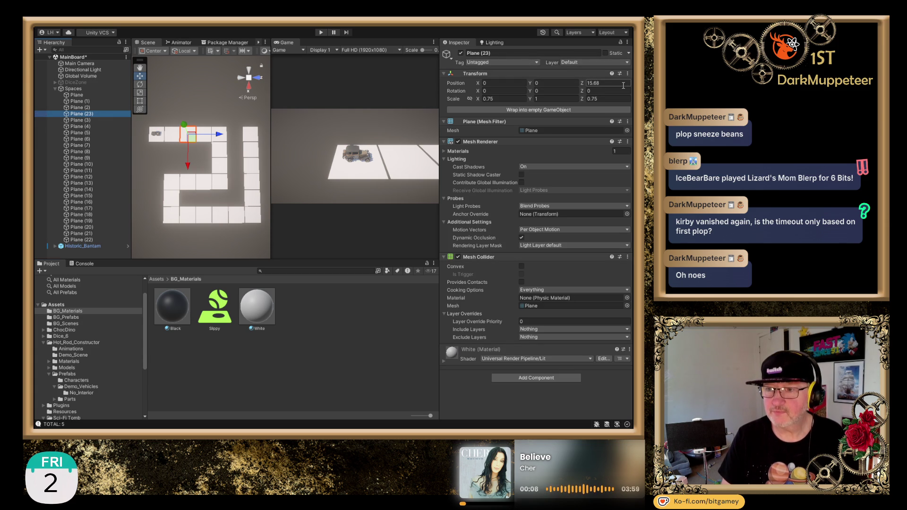
click(506, 82)
text(0+)
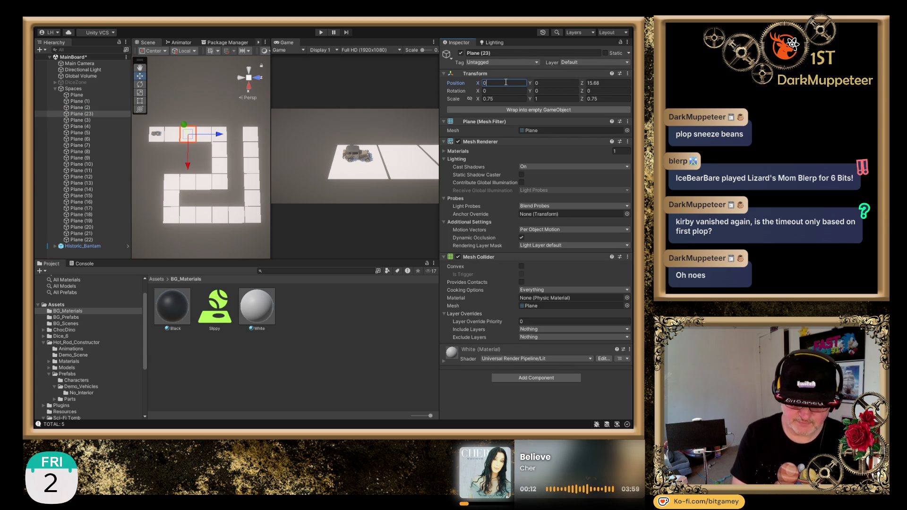
text(7.8)
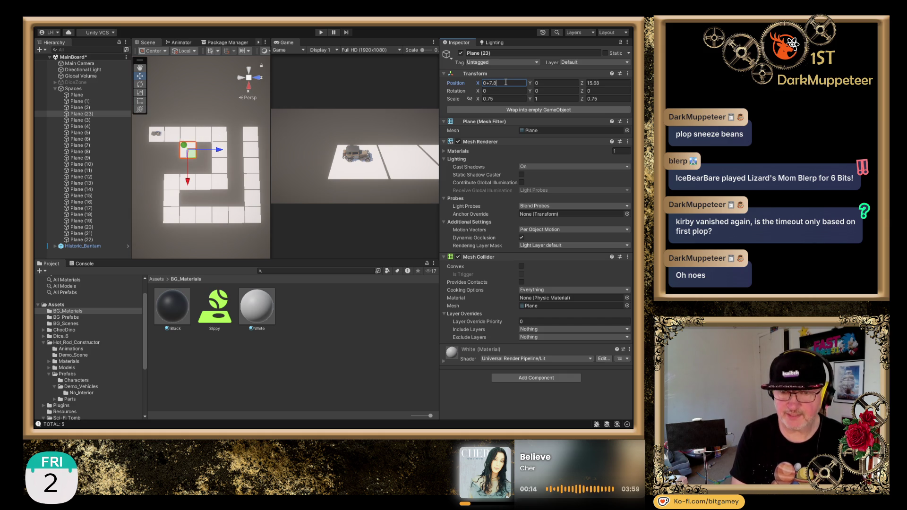
key(ctrl+a)
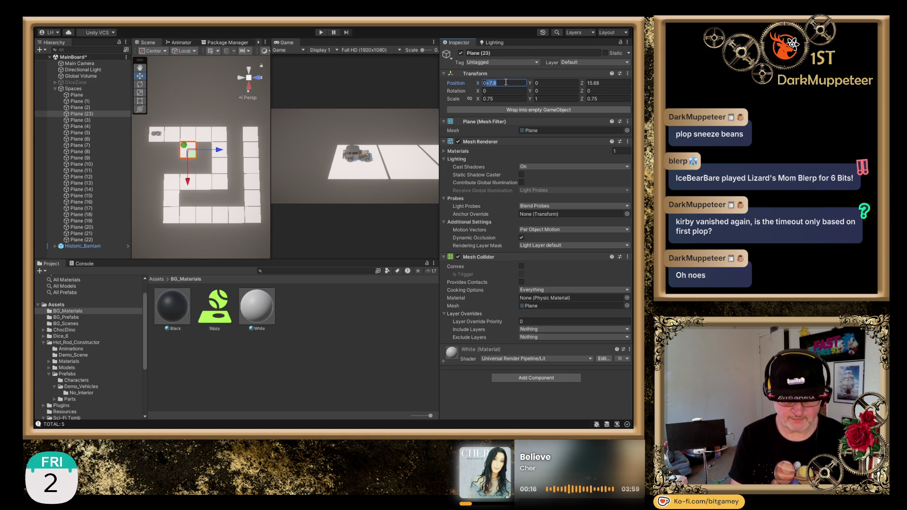
text(7.8)
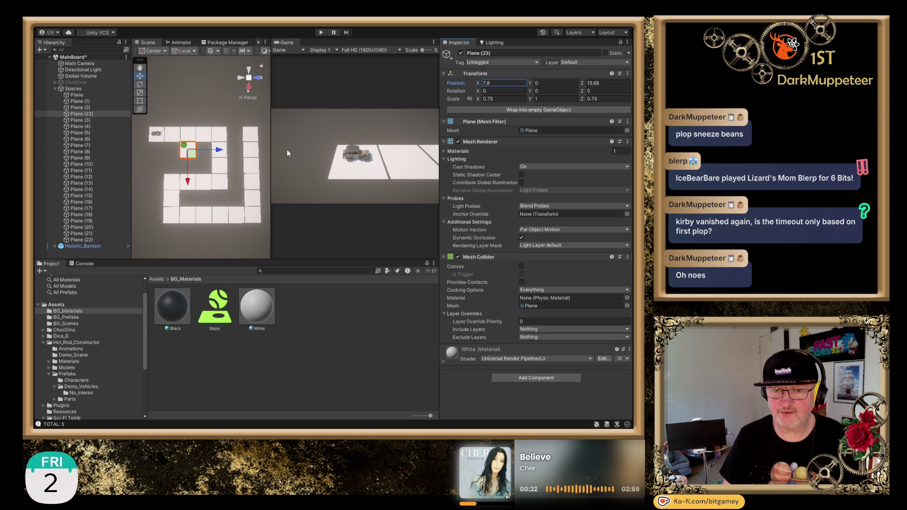
click(90, 114)
drag(172, 310, 185, 152)
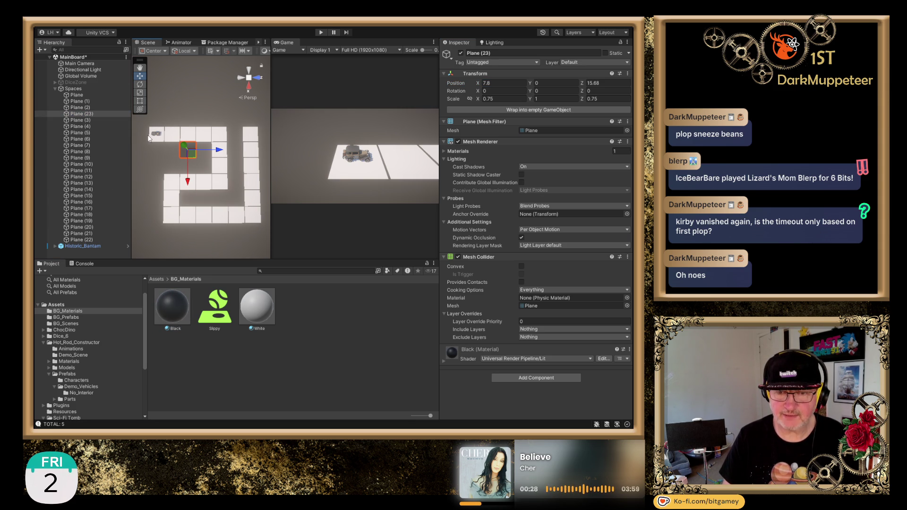
Duplicate Plane (23) as Plane (24) and shift it to X 15.6.
click(89, 114)
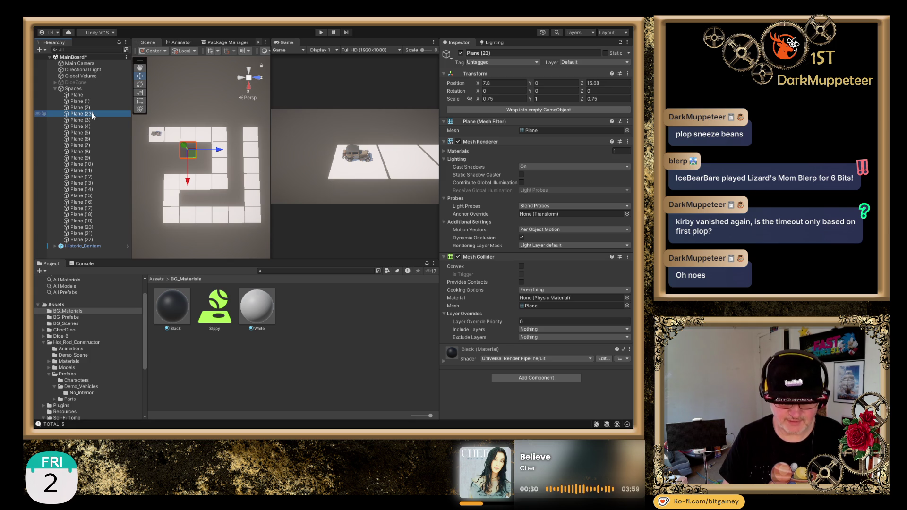
key(ctrl+d)
click(504, 83)
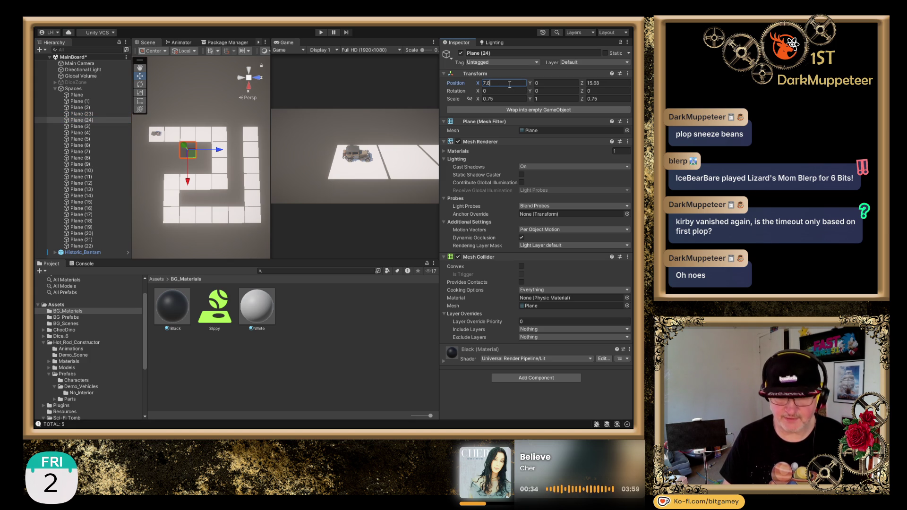
text(+7.8)
key(Return)
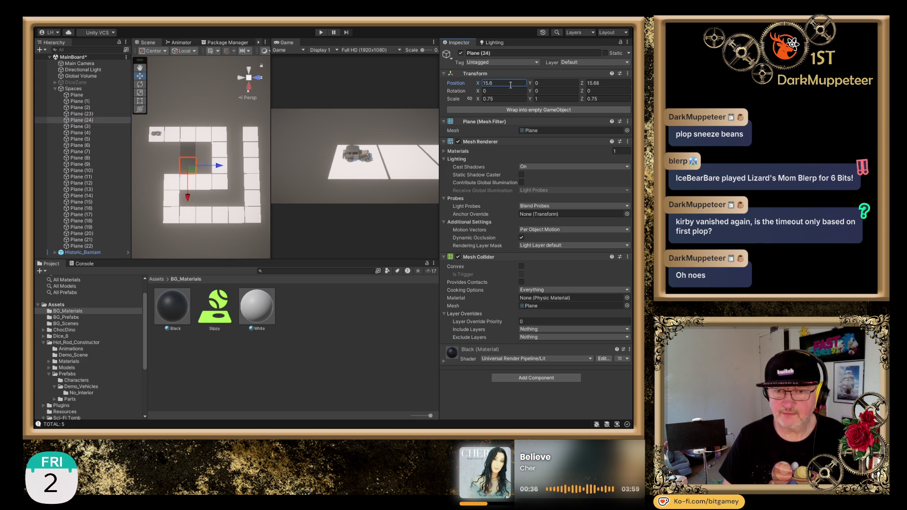
Clear the selection and select the Black material in the Project panel.
click(148, 178)
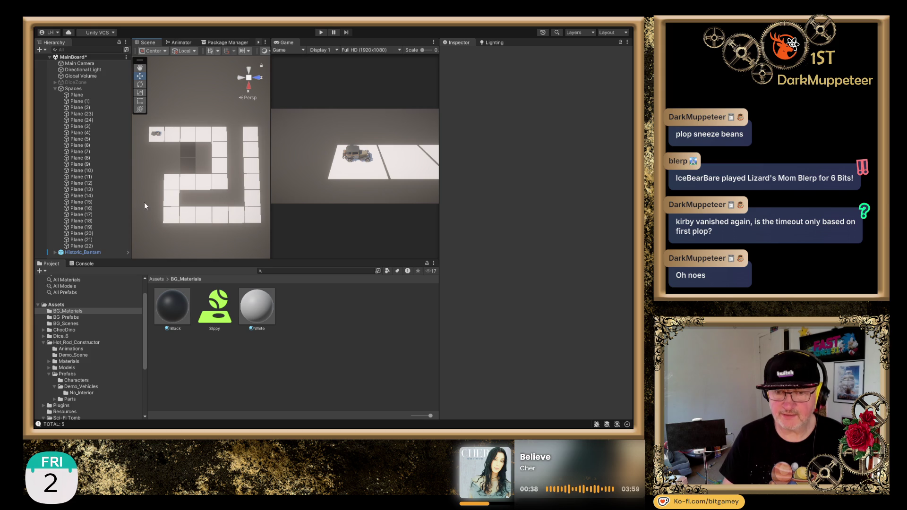
scroll(189, 161, up, 2)
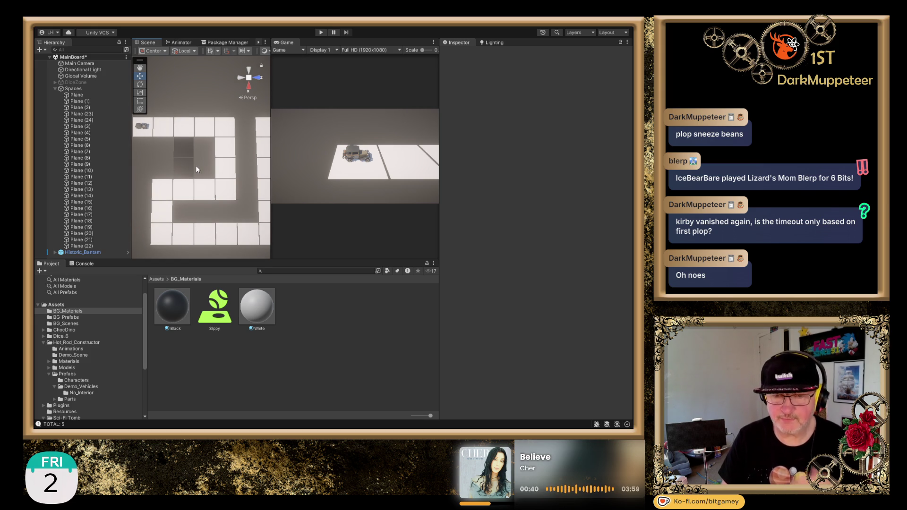
click(171, 312)
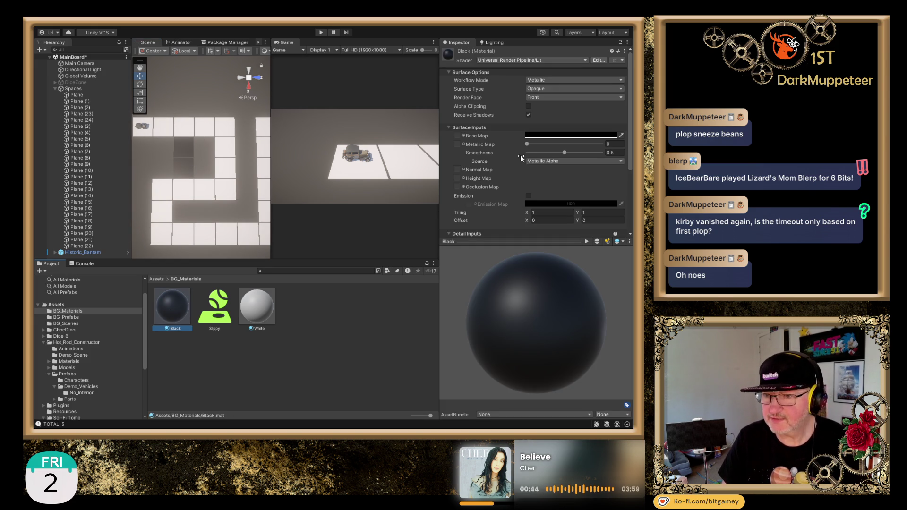
Make the Black and White materials matte by dropping their smoothness to 0.
drag(566, 154, 495, 154)
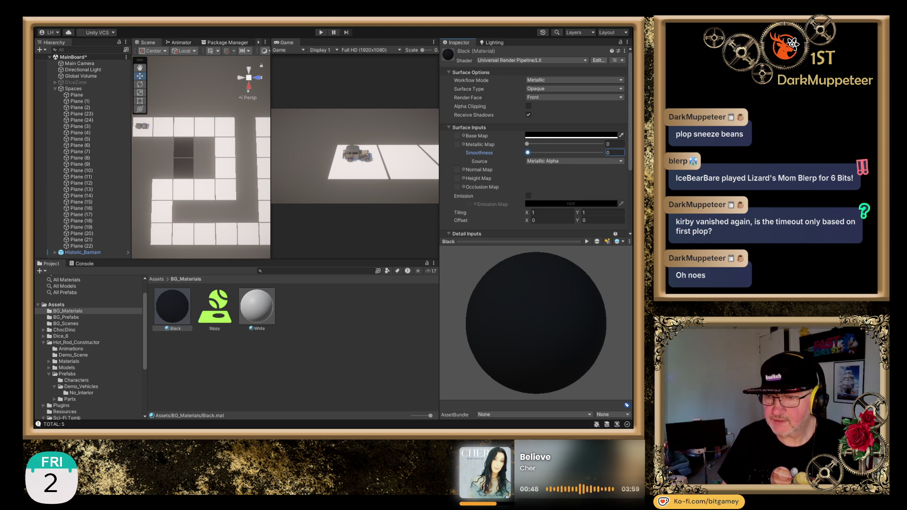
click(250, 365)
click(255, 307)
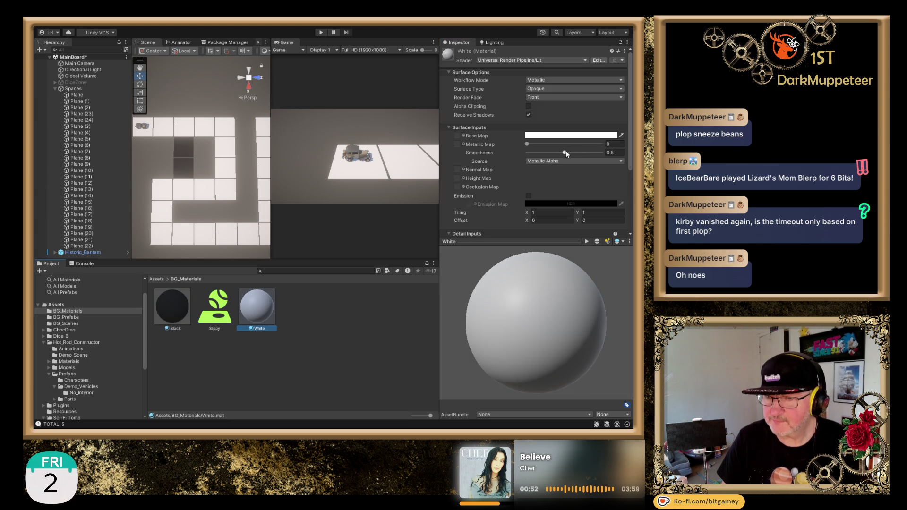
drag(564, 151, 489, 159)
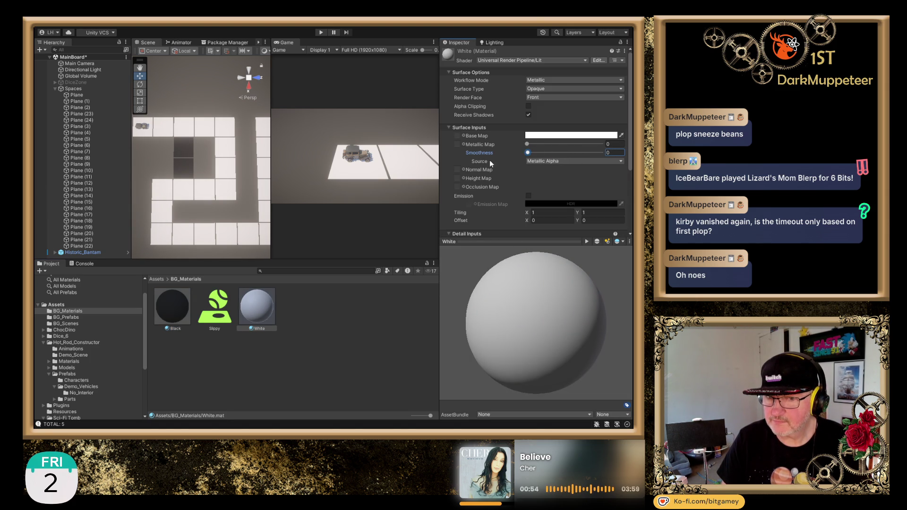
Deselect the material and zoom out to show the full winding track with its two black tiles.
click(206, 382)
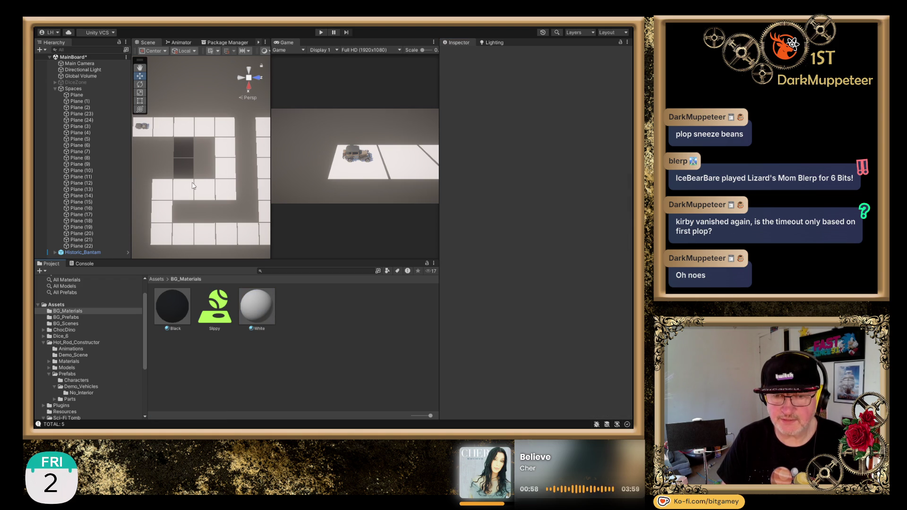
scroll(203, 178, down, 2)
scroll(203, 178, down, 1)
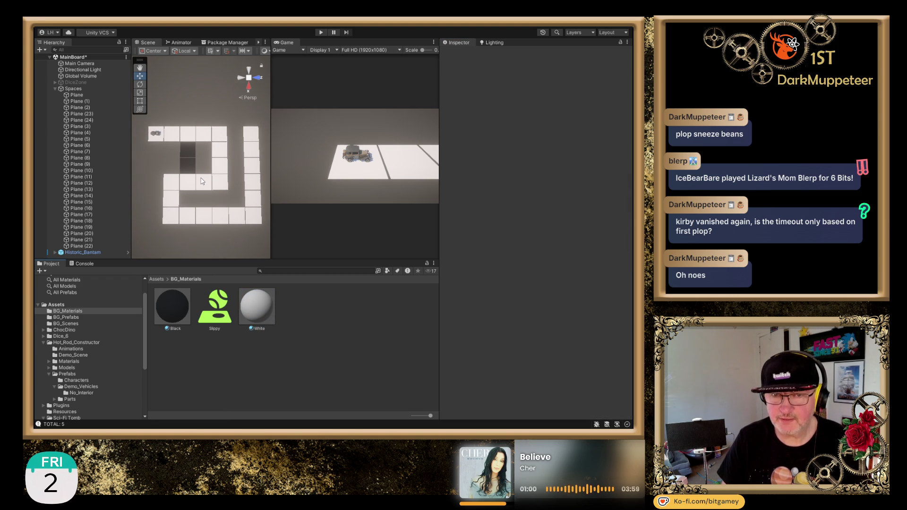
scroll(189, 203, down, 1)
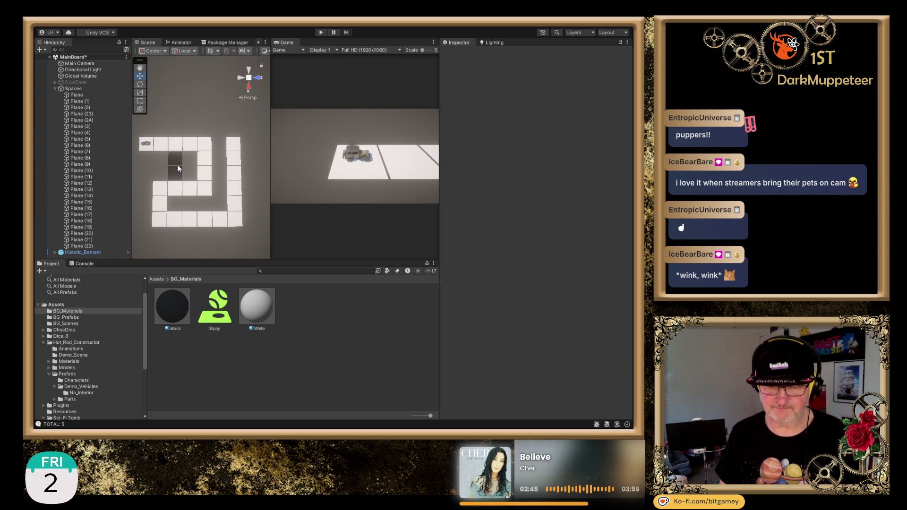
Inspect the top-left tile, Plane (9) and Plane (2) at X 0, Z 15.68.
click(146, 148)
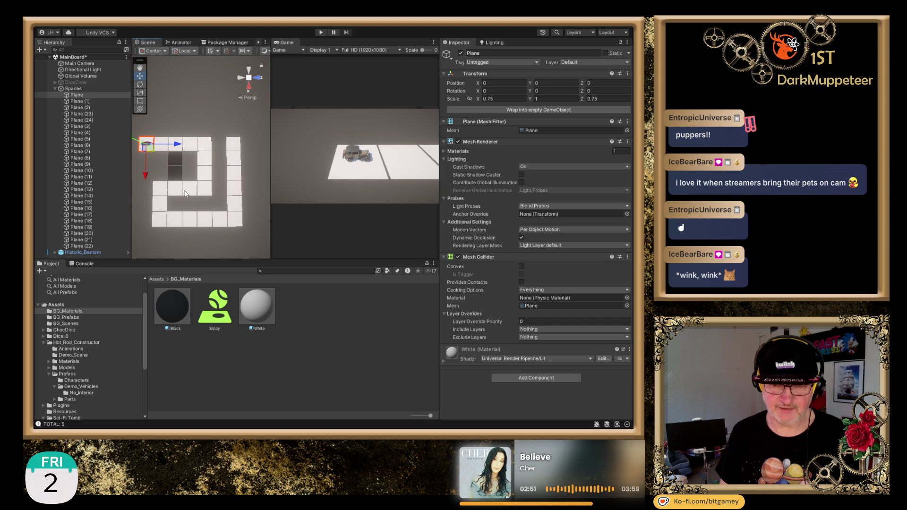
click(175, 191)
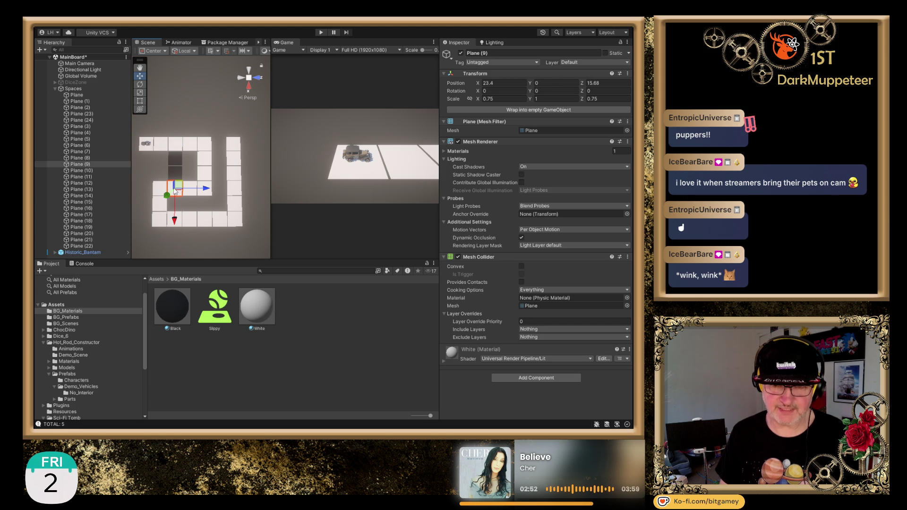
click(176, 145)
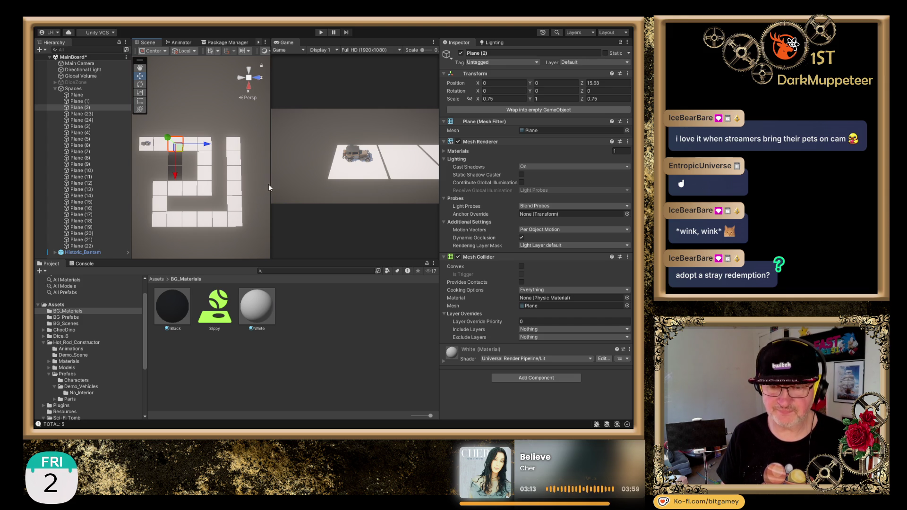
Widen the Scene view against the Game view, then pan and zoom onto the board.
drag(269, 181, 368, 192)
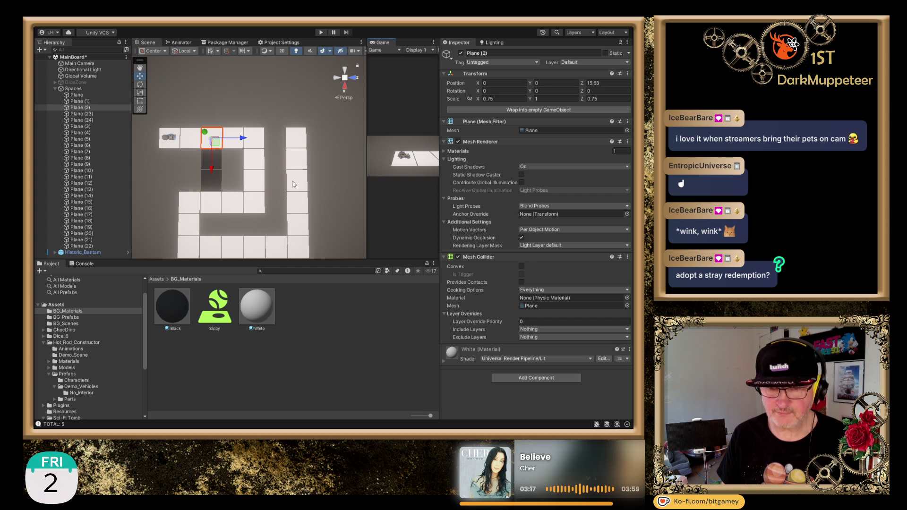
mouse_move(294, 185)
mouse_down()
mouse_move(293, 133)
mouse_move(288, 146)
mouse_up()
scroll(283, 140, up, 1)
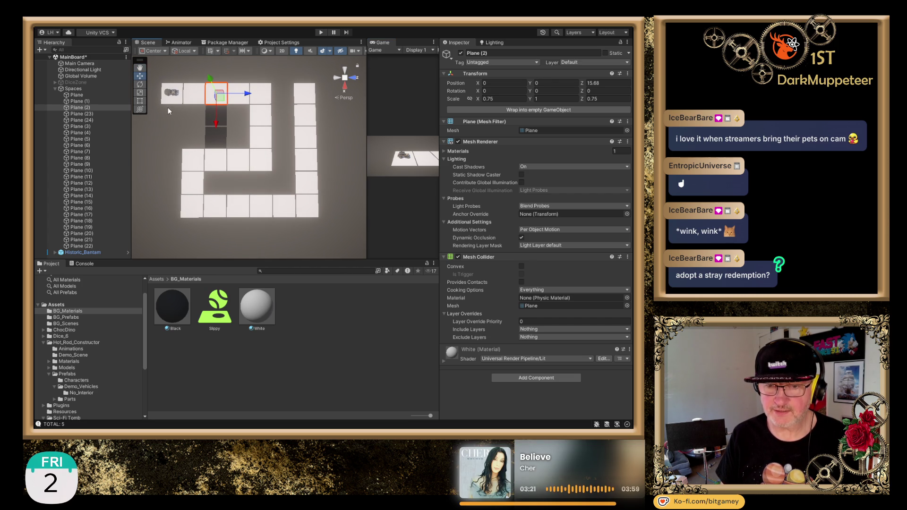
Shift Plane (25) from Z 31.28 to Z 39.08 by adding 7.8.
click(265, 140)
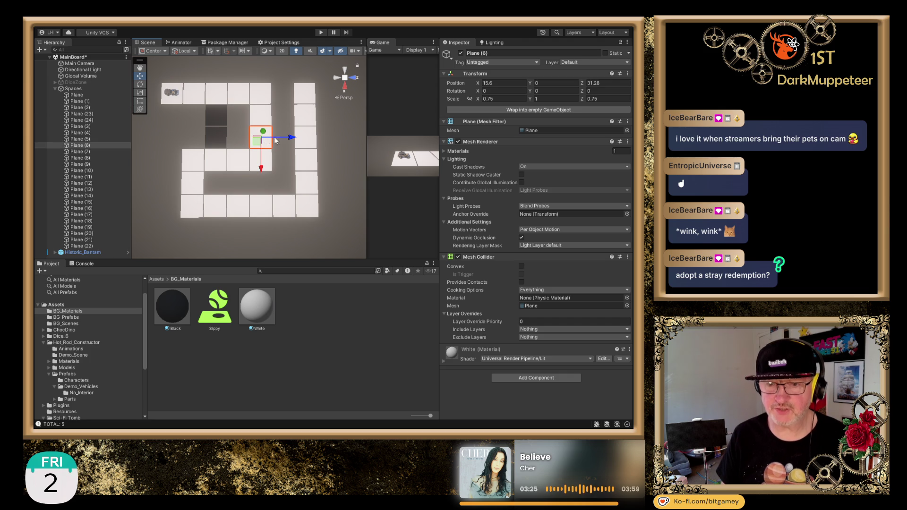
ctrl+click(307, 140)
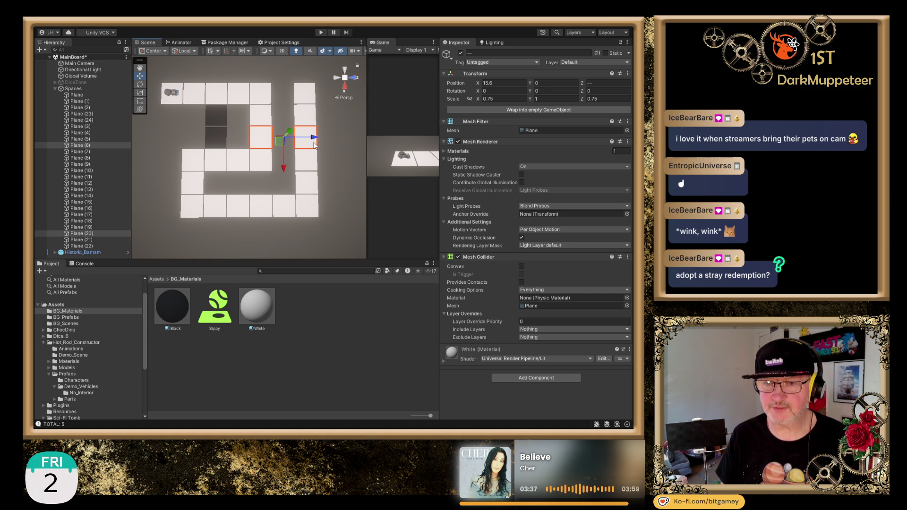
click(334, 132)
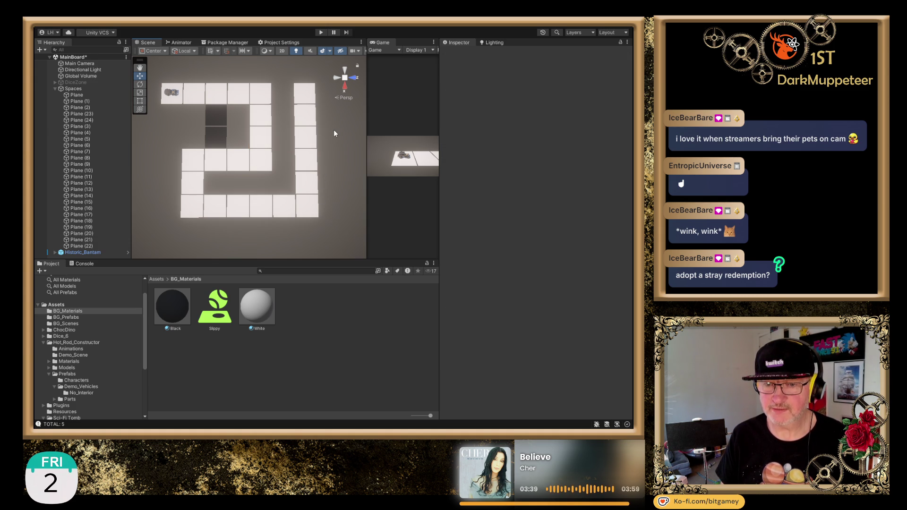
click(261, 139)
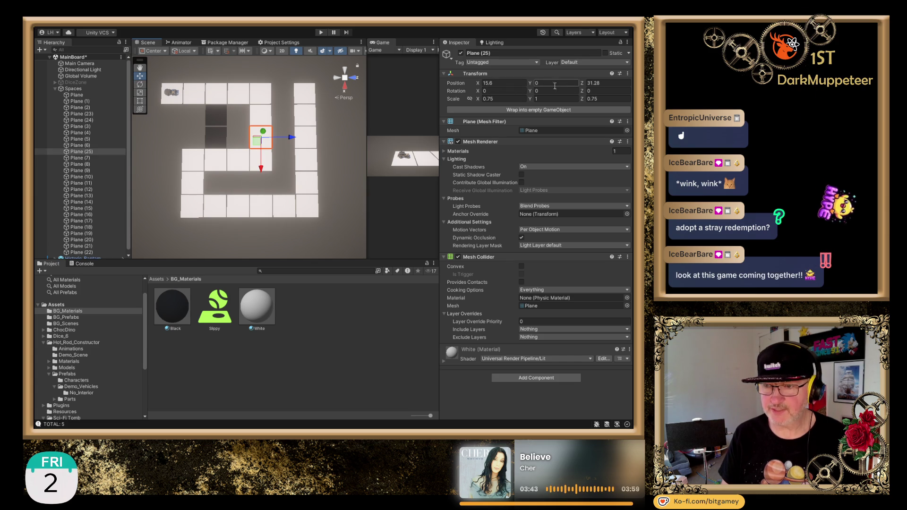
click(608, 83)
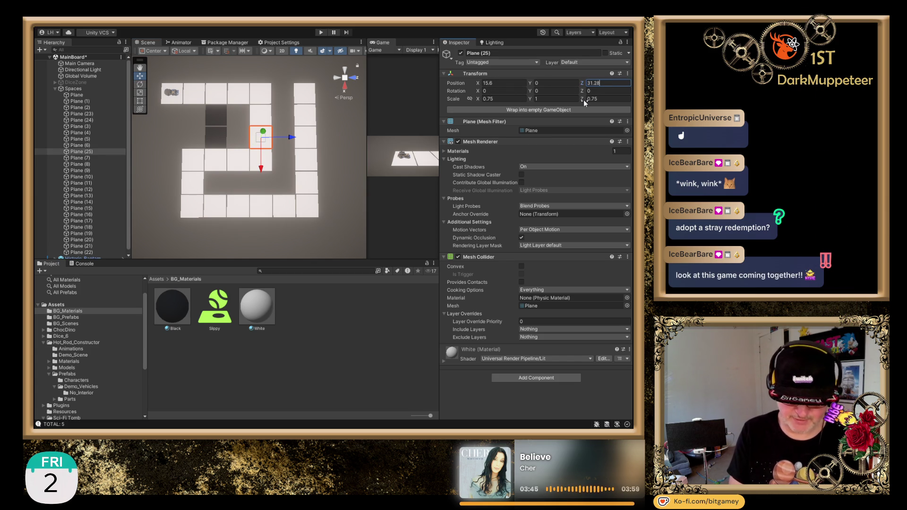
text(-+7)
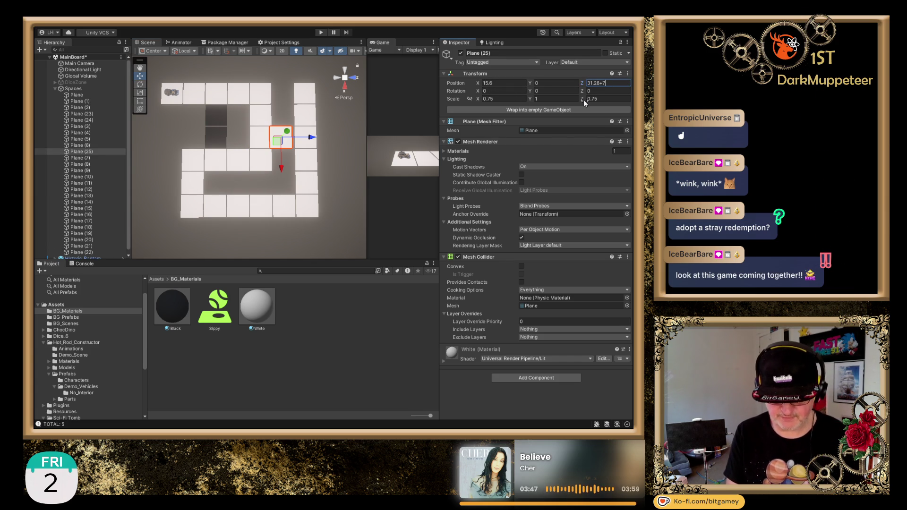
text(.8)
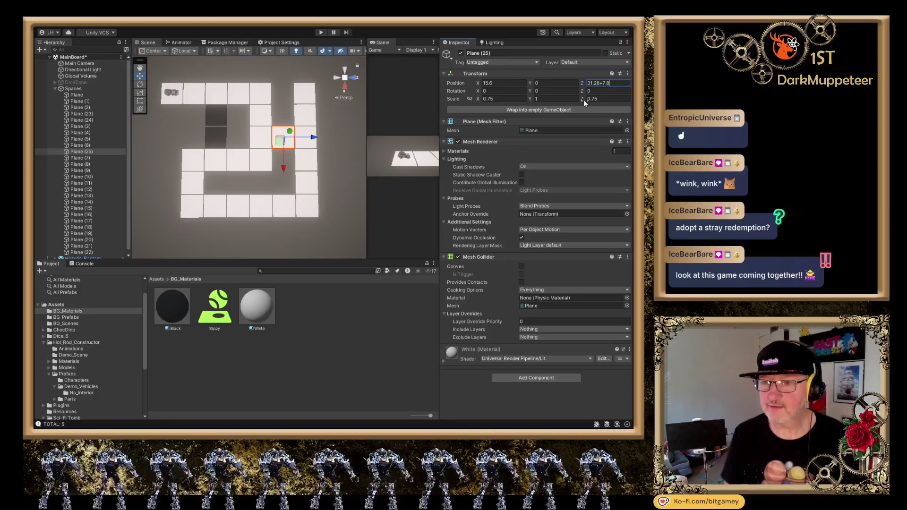
key(Return)
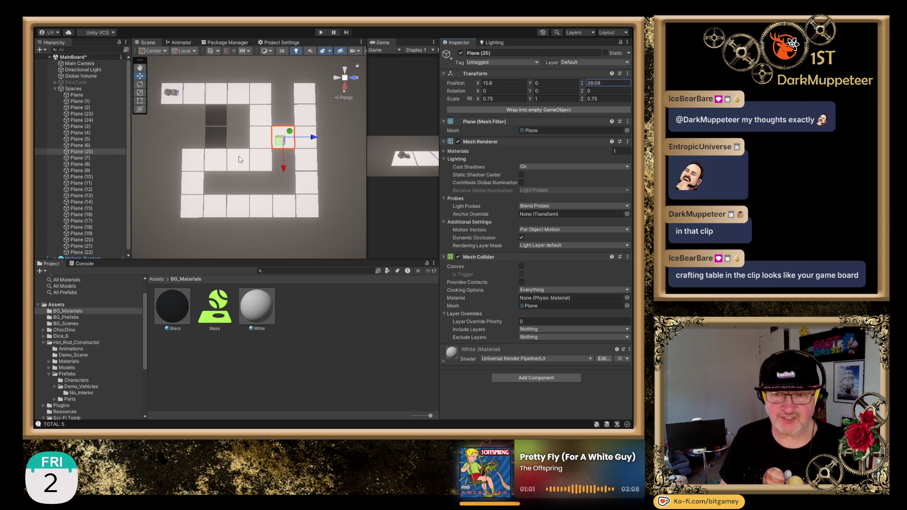
Snap the Scene view to a top-down orthographic view and frame the tile track.
scroll(265, 139, up, 2)
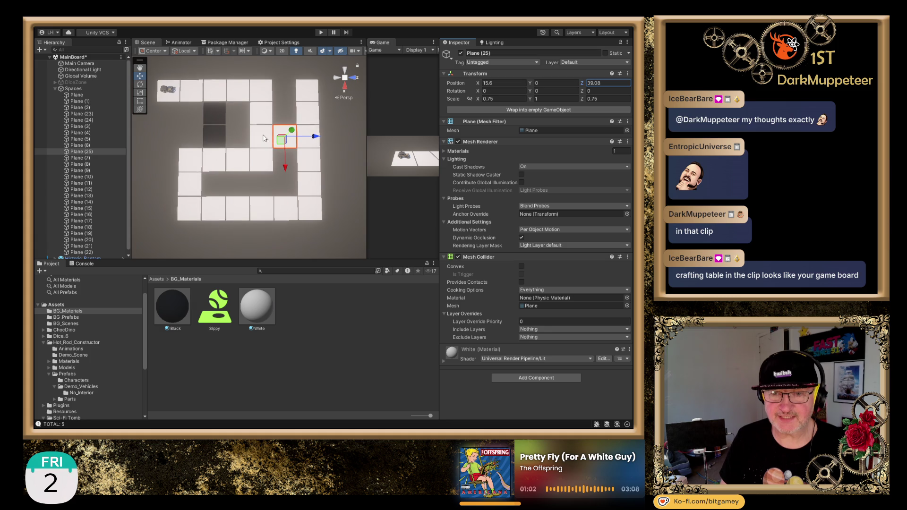
click(345, 76)
click(347, 76)
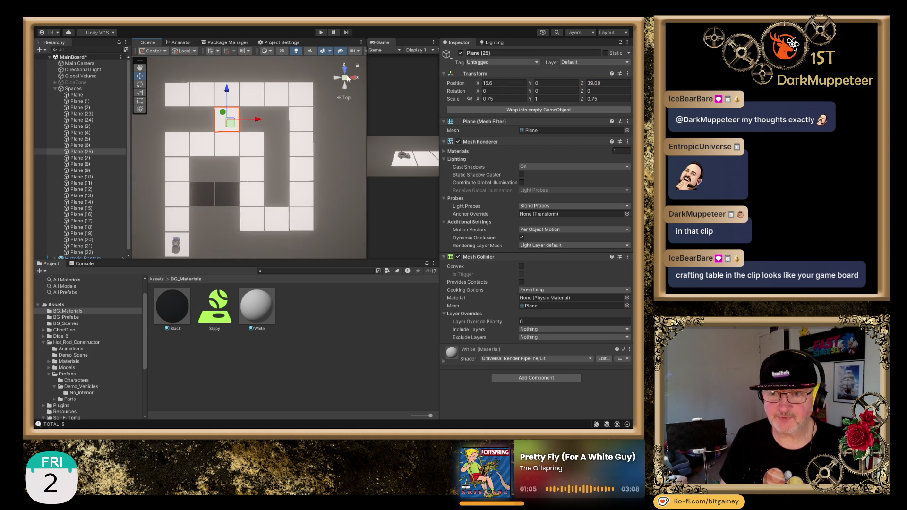
click(344, 77)
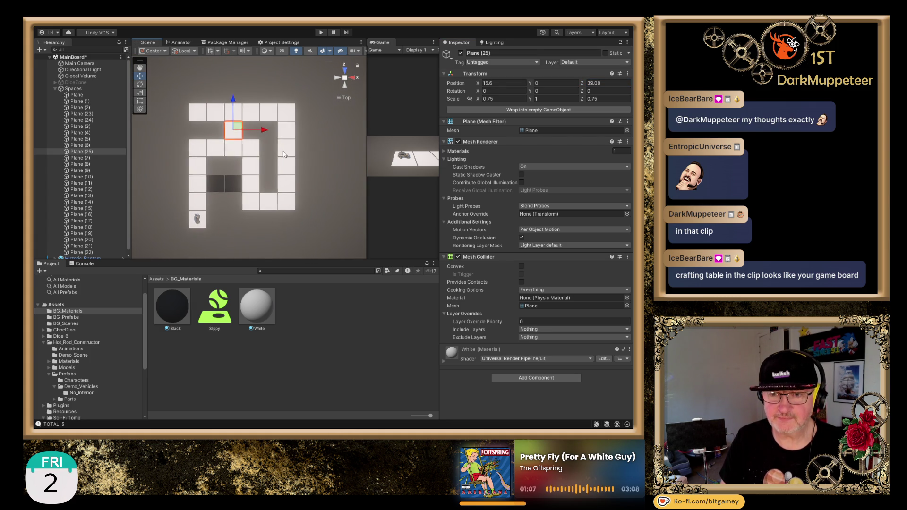
drag(332, 189, 133, 238)
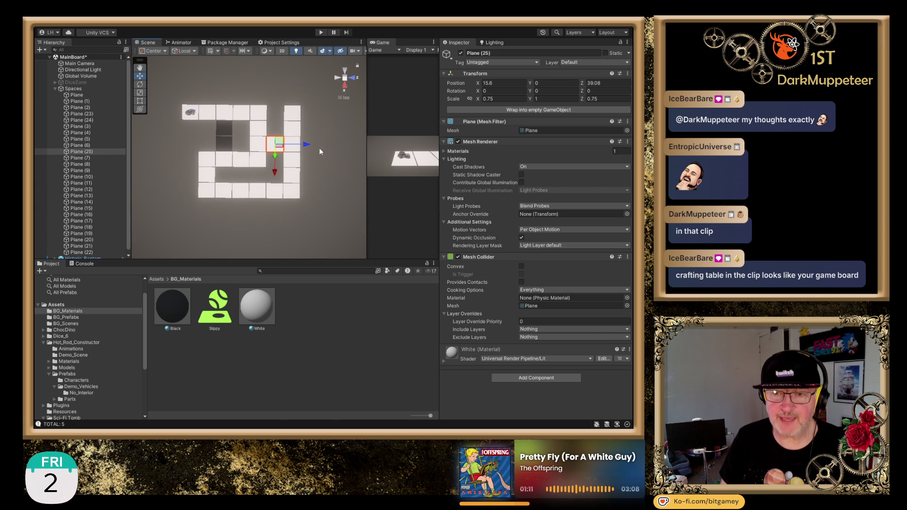
key(Up)
scroll(309, 138, up, 3)
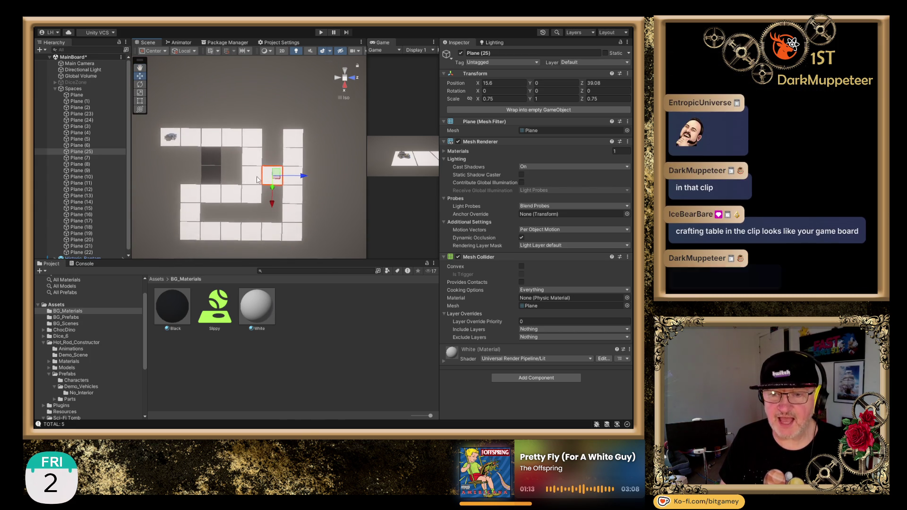
mouse_move(283, 194)
mouse_down()
mouse_move(296, 182)
mouse_move(323, 195)
mouse_move(311, 176)
mouse_up()
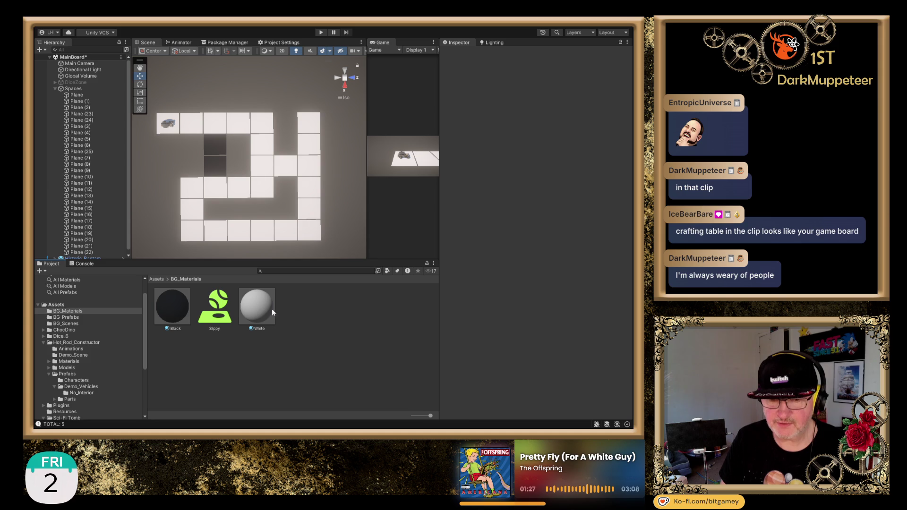
Duplicate the Black material, name the copy Green, and pick tile Plane (25).
click(173, 321)
click(183, 351)
click(175, 309)
key(ctrl+d)
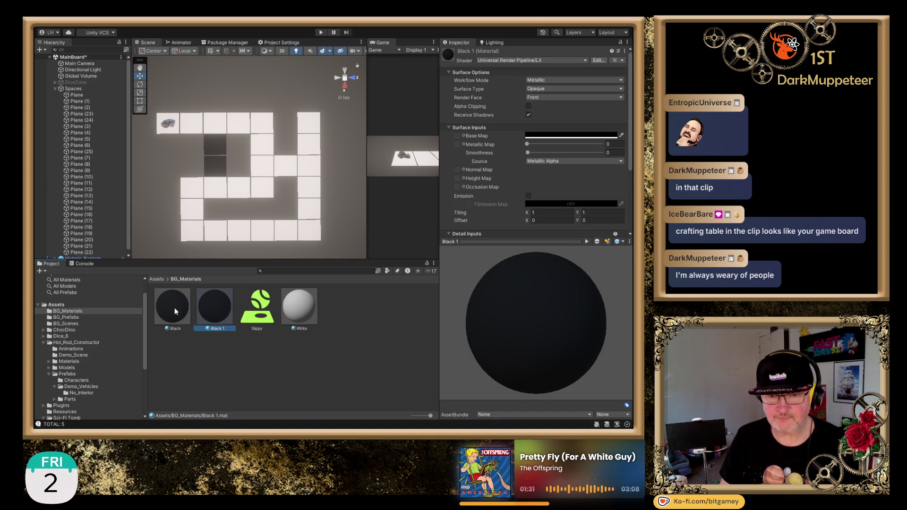
text(Green)
key(Return)
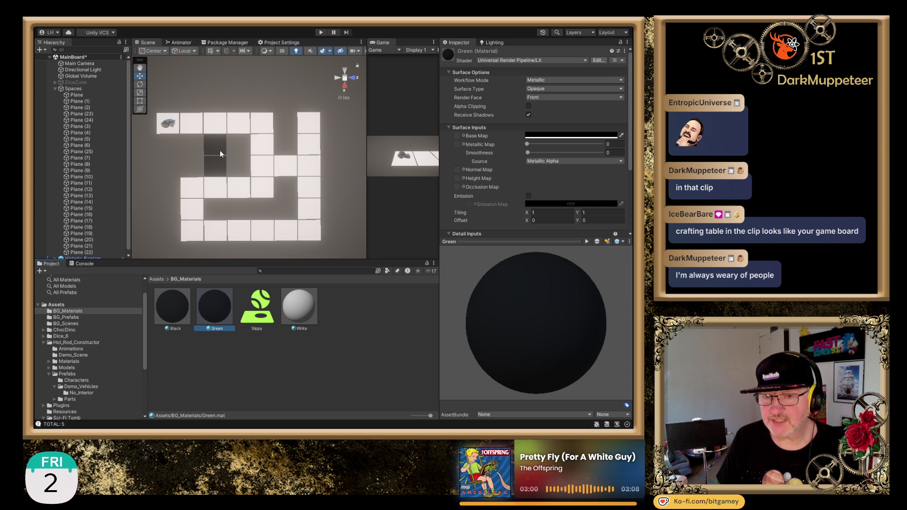
click(287, 169)
Put the Green material on Plane (25) and reselect Green to view its settings.
drag(213, 310, 280, 167)
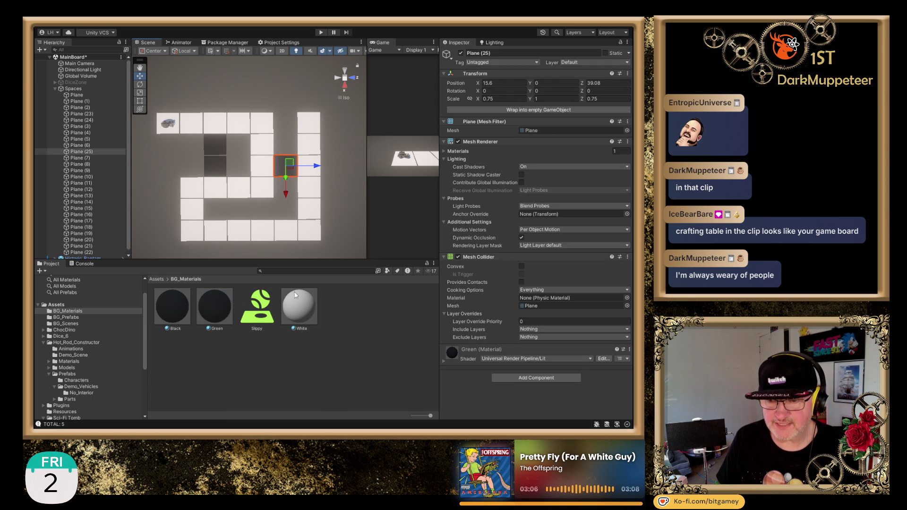
click(219, 314)
click(594, 138)
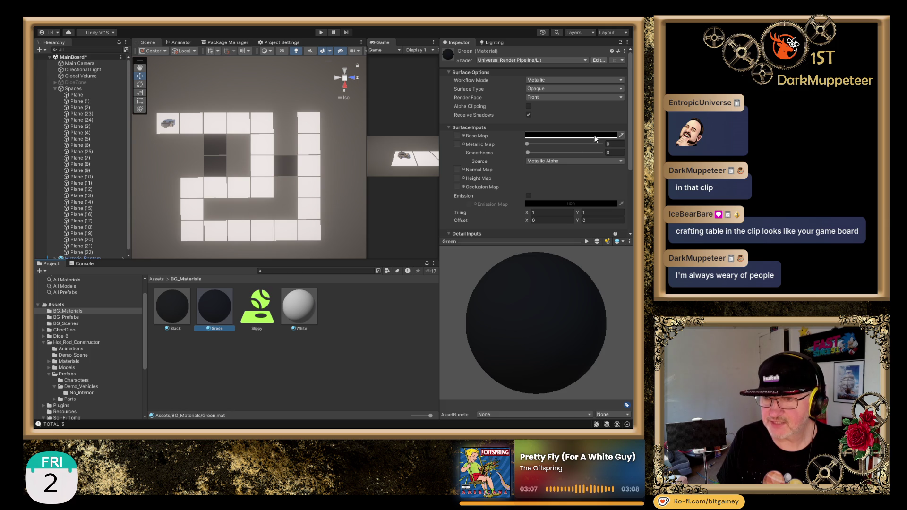